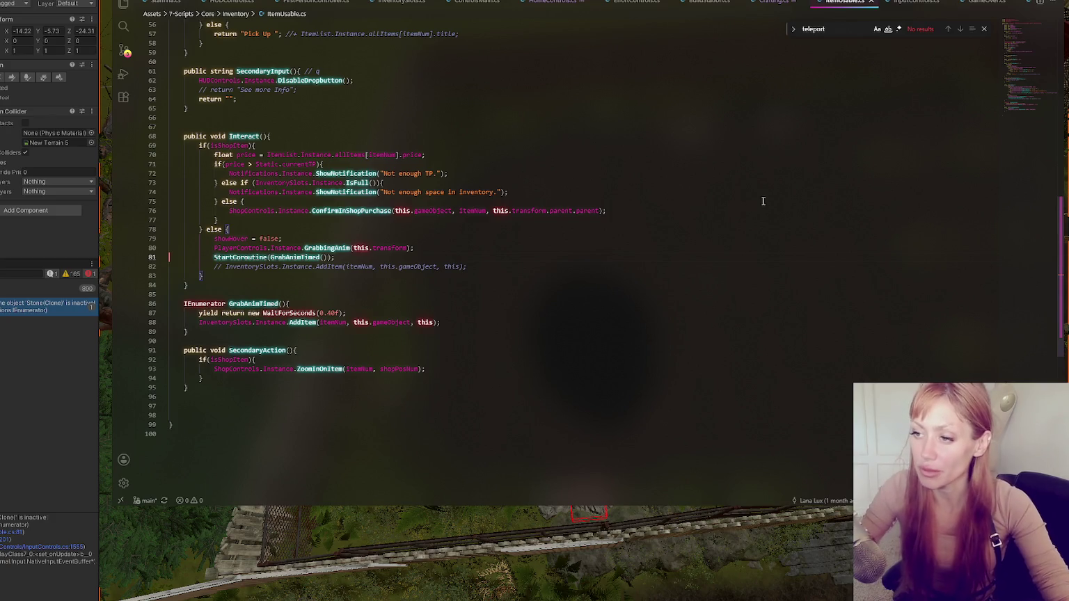
Move StartCoroutine(GrabAnimTimed()) above the GrabbingAnim call in ItemUsable.cs and save
{"action": "left_click_drag", "start_coordinate": [433, 260], "coordinate": [443, 251]}
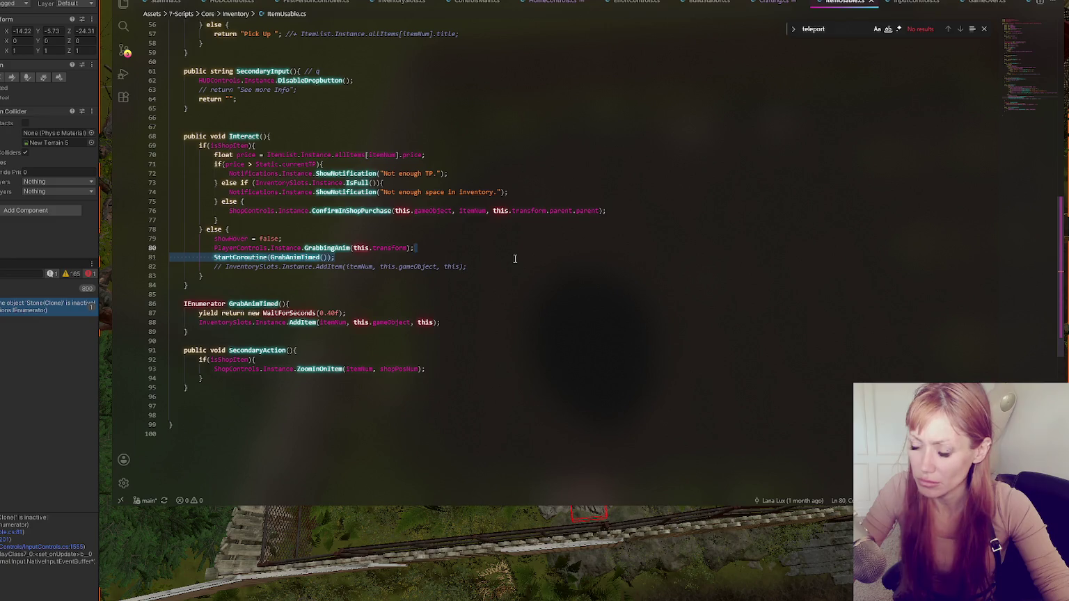
{"action": "key", "text": "alt+Up"}
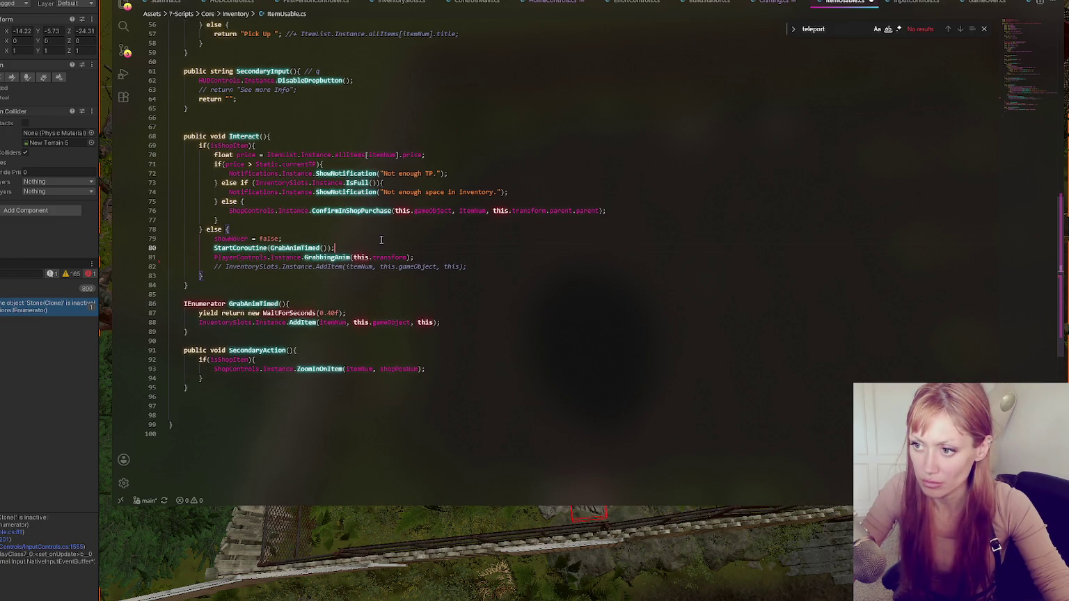
{"action": "key", "text": "ctrl+s"}
{"action": "key", "text": "alt+Tab"}
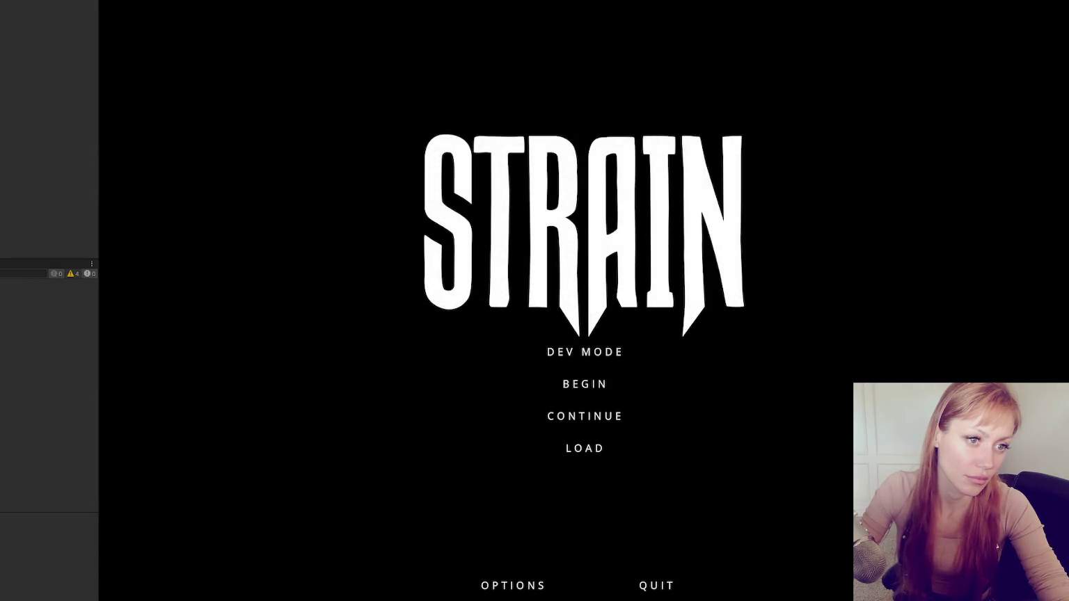
Choose DEV MODE on the STRAIN title screen to load the fenced yard level
{"action": "left_click", "coordinate": [580, 353]}
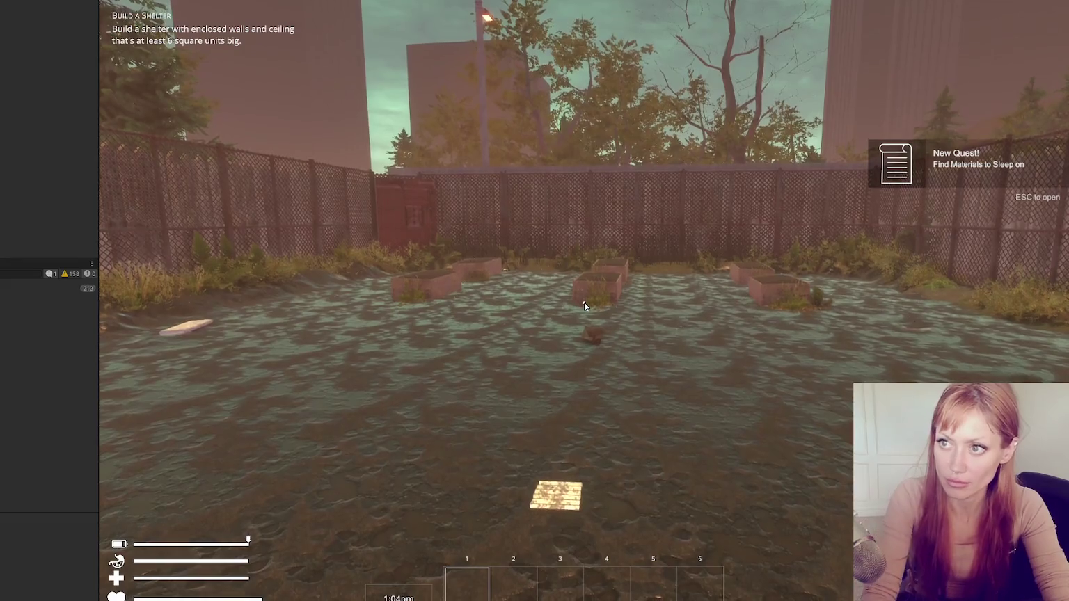
Spawn kindling and stone with the in-game console commands 'kindling' and 'stone'
{"action": "key", "text": "Escape"}
{"action": "key", "text": "Escape"}
{"action": "key", "text": "Escape"}
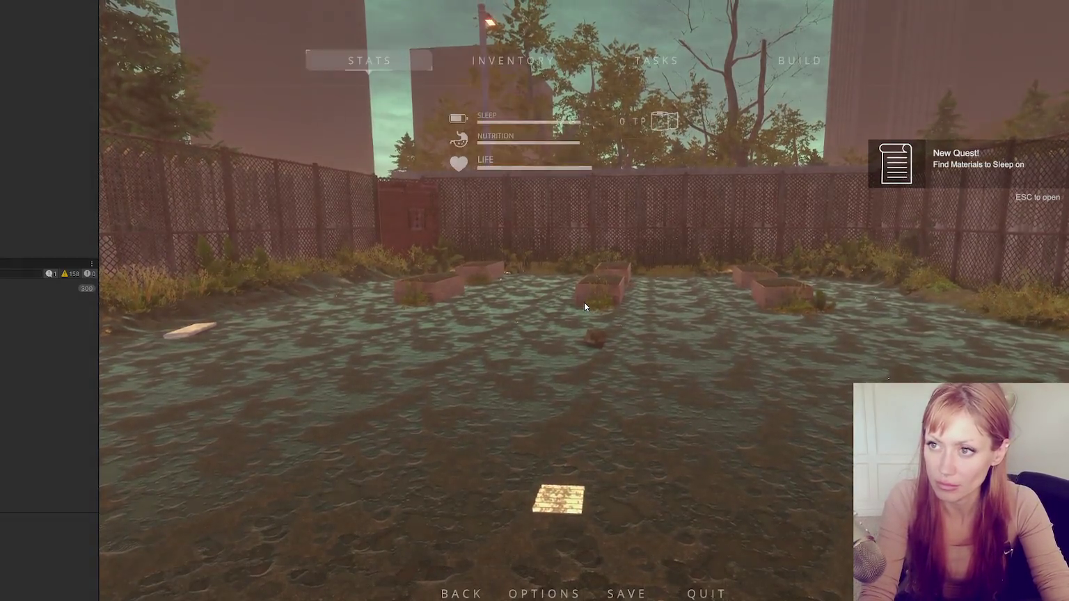
{"action": "key", "text": "grave"}
{"action": "type", "text": "kindling"}
{"action": "key", "text": "Return"}
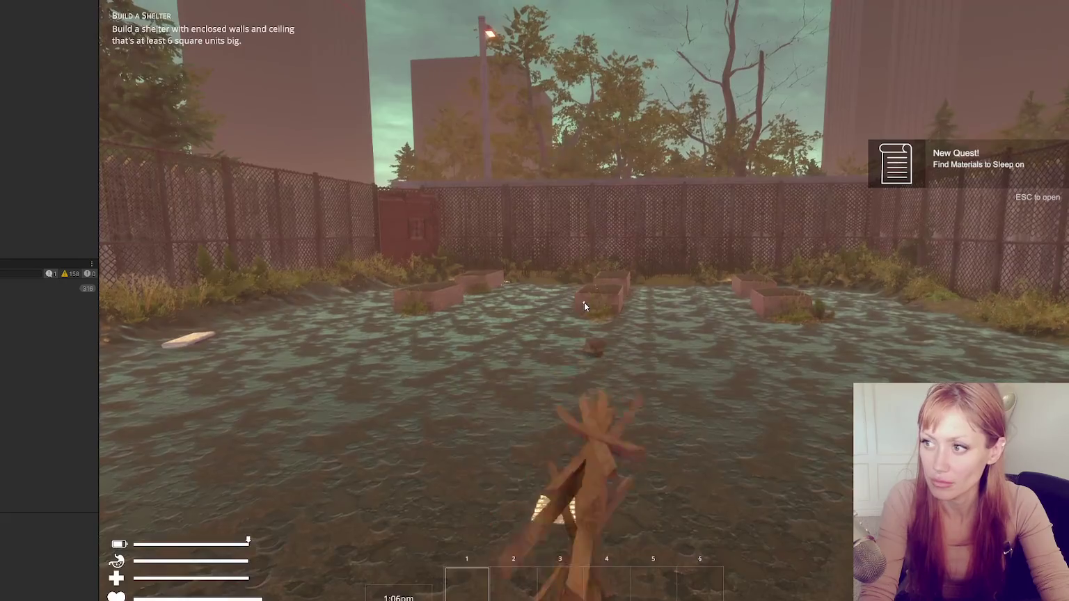
{"action": "type", "text": "stone"}
{"action": "key", "text": "Return"}
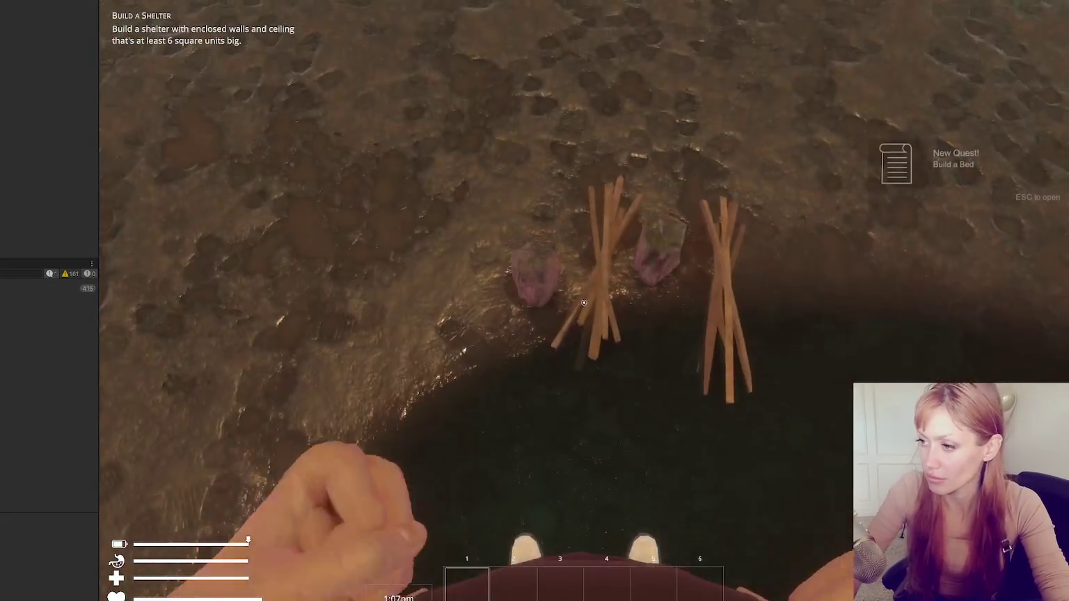
Pick up the spawned stones and kindling piles
{"action": "left_click", "coordinate": [584, 303]}
{"action": "left_click", "coordinate": [584, 303]}
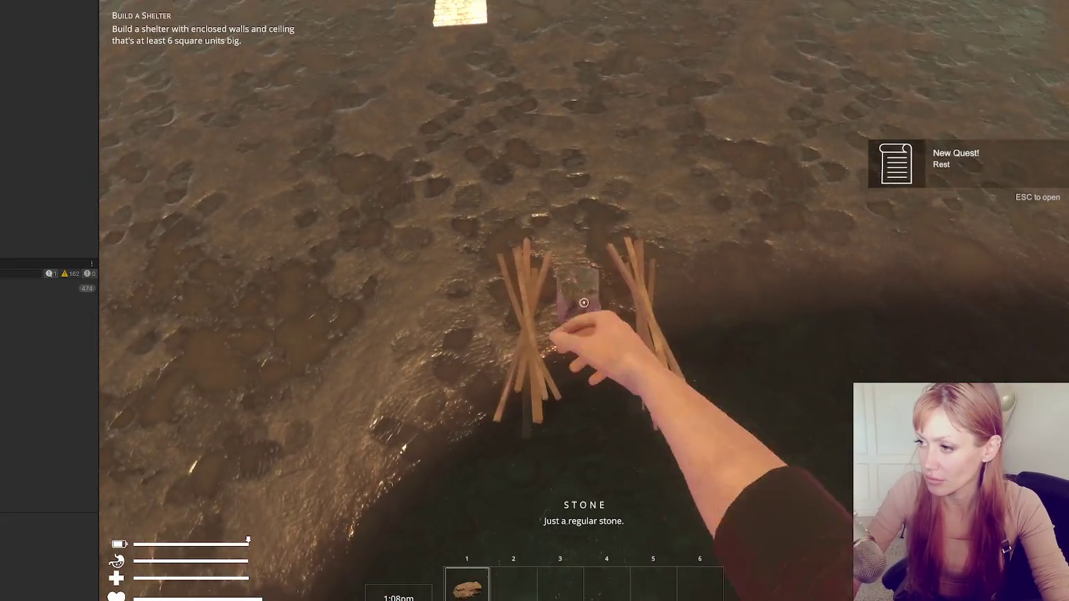
{"action": "left_click", "coordinate": [584, 303]}
{"action": "left_click", "coordinate": [584, 303]}
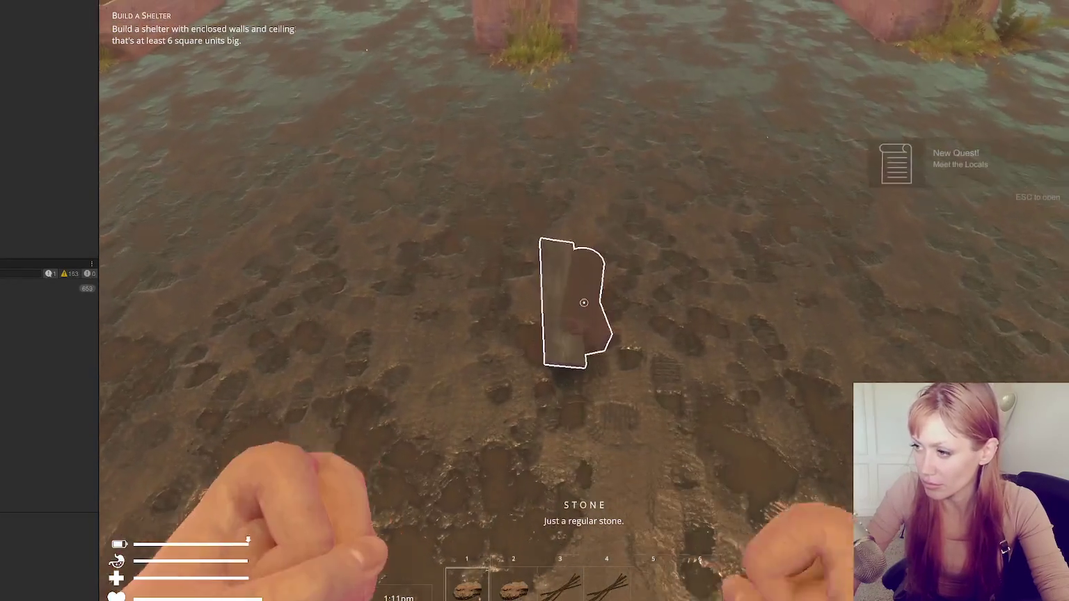
{"action": "left_click", "coordinate": [584, 303]}
Place a Newspaper Bed blueprint from the game menu's build options
{"action": "key", "text": "Escape"}
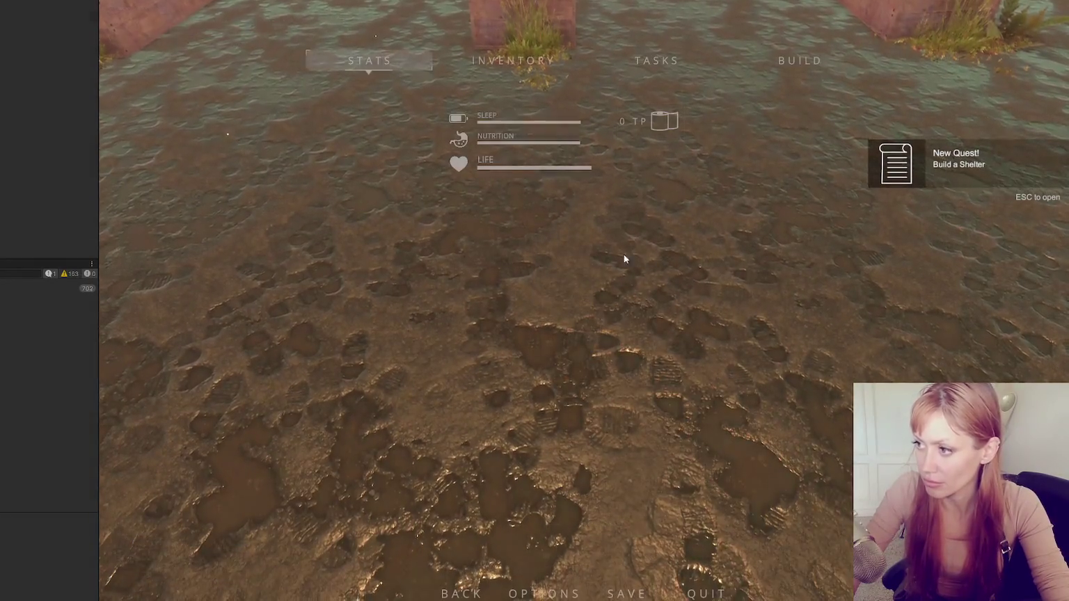
{"action": "left_click", "coordinate": [783, 57]}
{"action": "left_click", "coordinate": [716, 172]}
{"action": "left_click", "coordinate": [584, 303]}
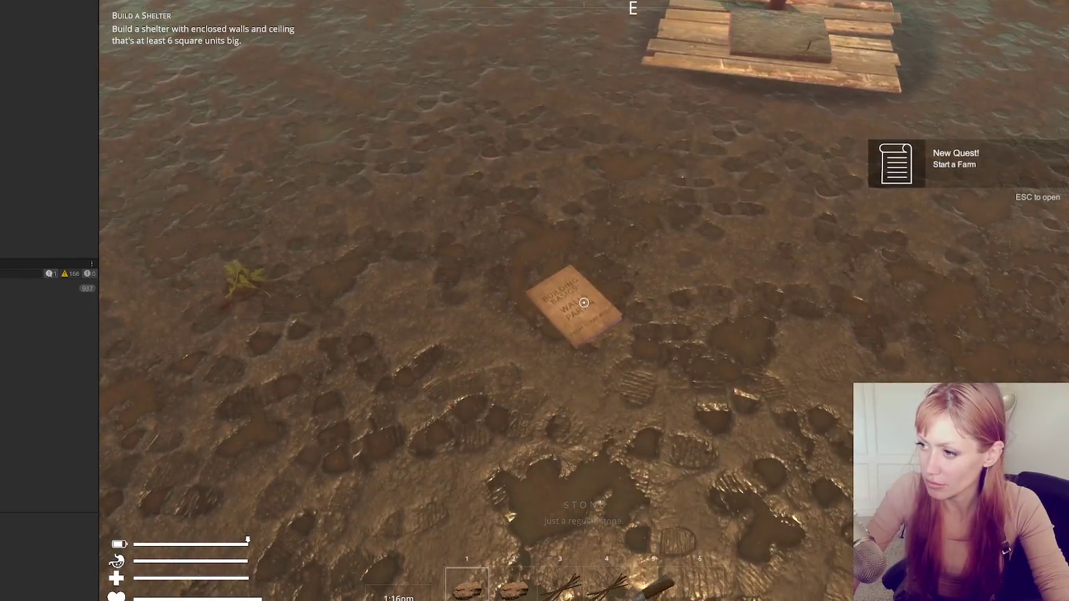
Pick up the Building Basics book and read the Firepit booklet to learn it
{"action": "left_click", "coordinate": [584, 303]}
{"action": "scroll", "coordinate": [584, 302], "scroll_direction": "down", "scroll_amount": 1}
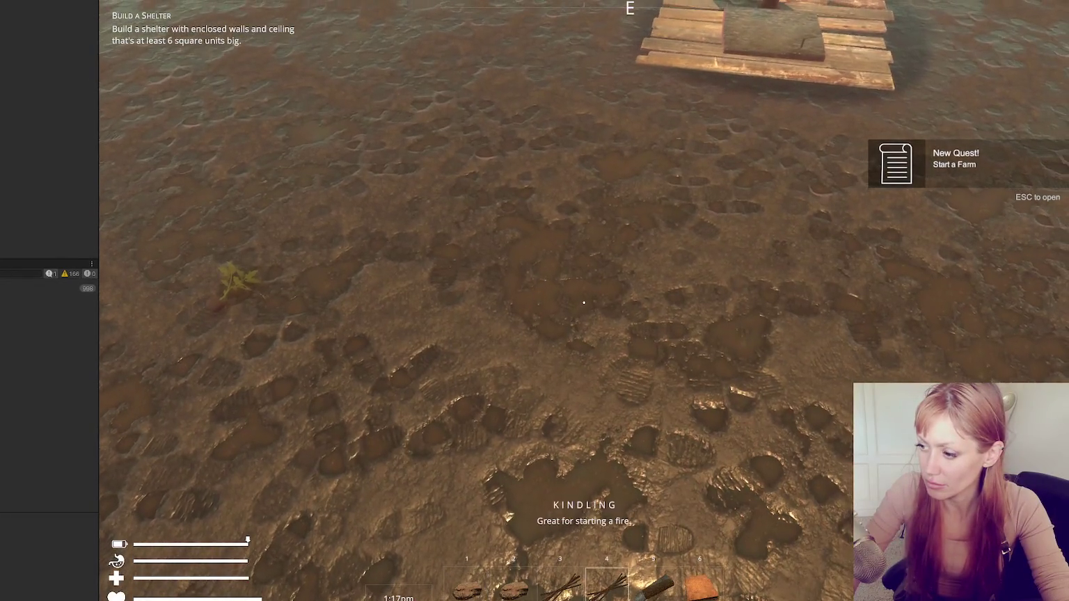
{"action": "scroll", "coordinate": [584, 303], "scroll_direction": "down", "scroll_amount": 1}
{"action": "scroll", "coordinate": [584, 303], "scroll_direction": "down", "scroll_amount": 2}
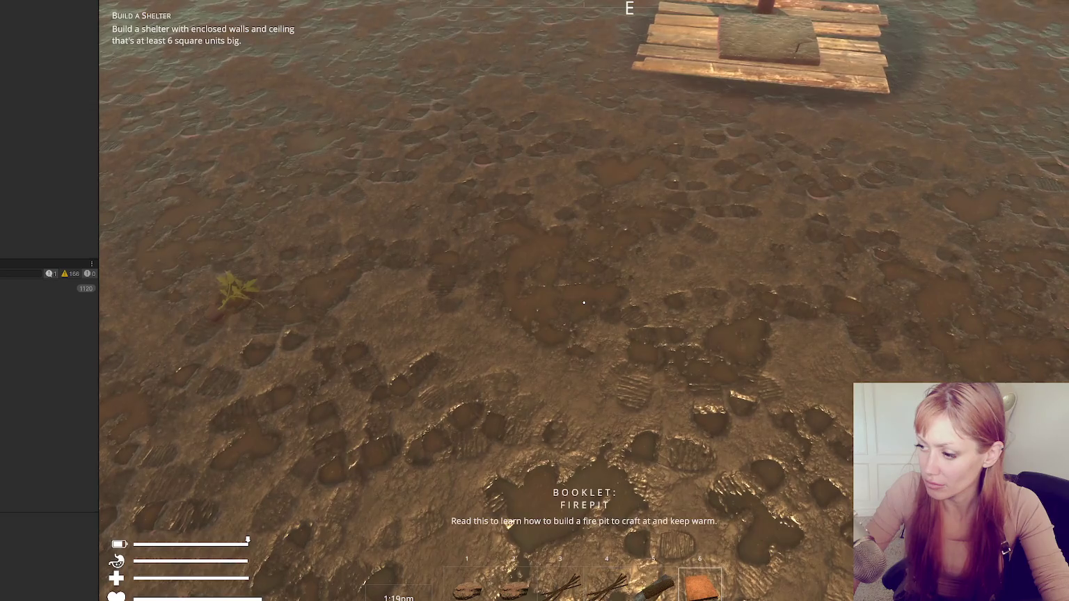
{"action": "left_click", "coordinate": [584, 302]}
{"action": "key", "text": "Escape"}
Place a firepit from the build options and add stones to it
{"action": "key", "text": "b"}
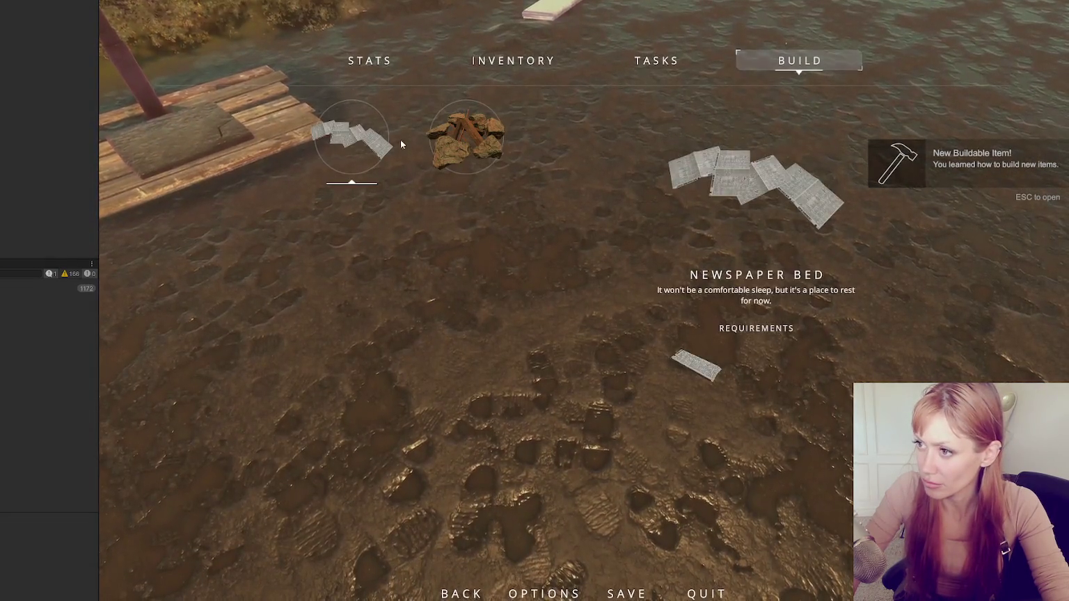
{"action": "left_click", "coordinate": [452, 134]}
{"action": "left_click", "coordinate": [584, 303]}
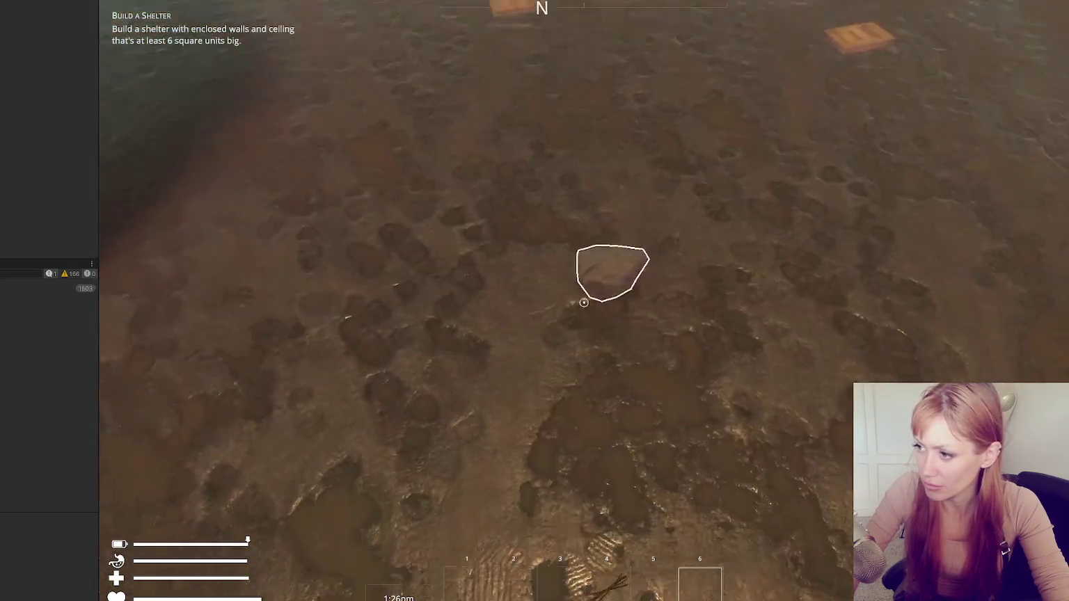
{"action": "key", "text": "e"}
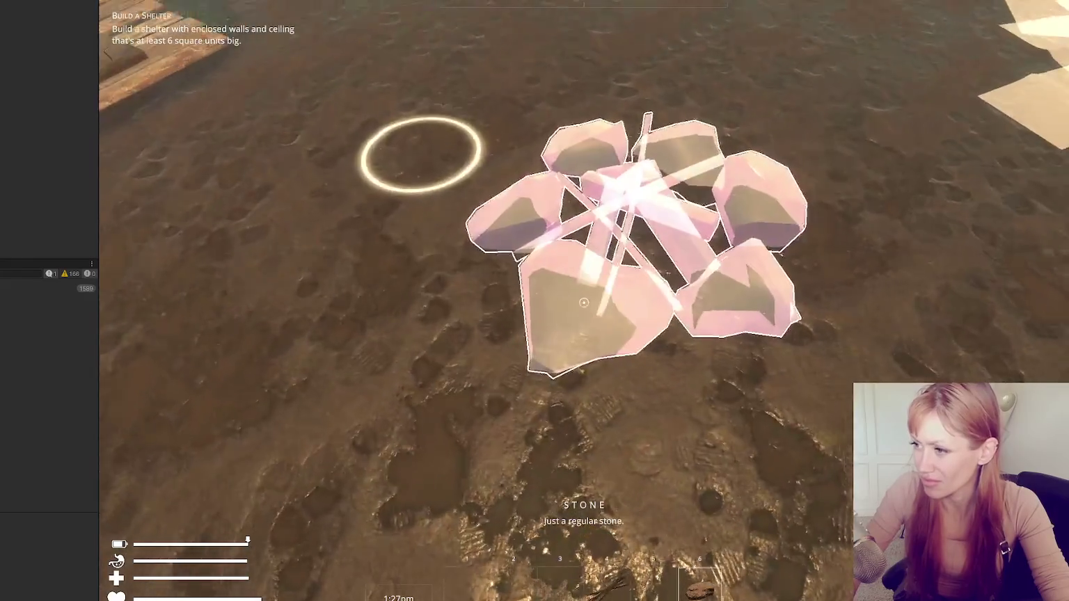
{"action": "left_click", "coordinate": [584, 302]}
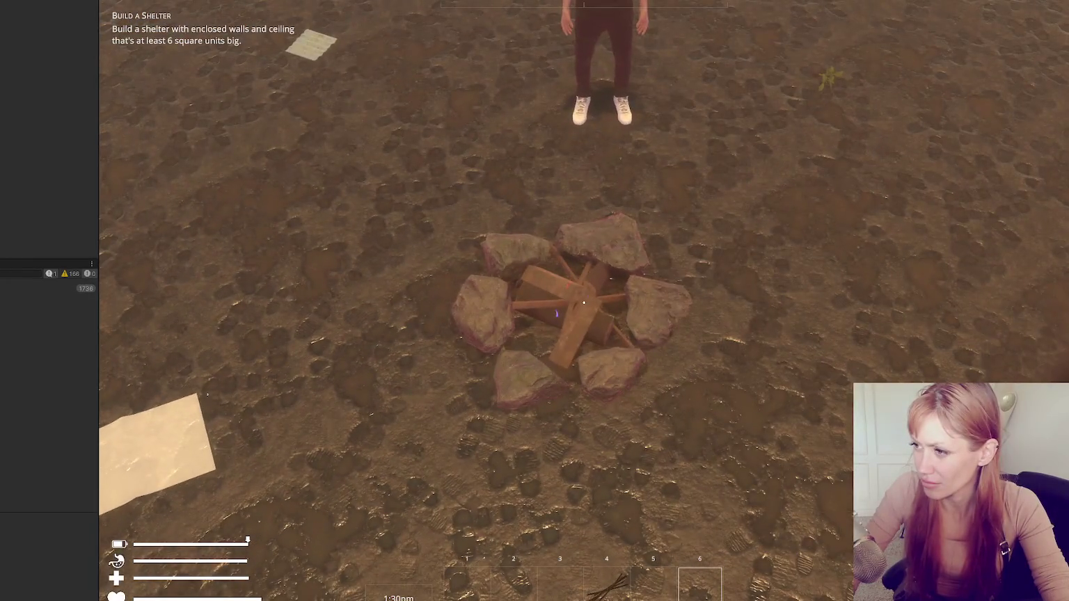
Interact with the finished firepit, check the game menu, then exit play mode
{"action": "key", "text": "w"}
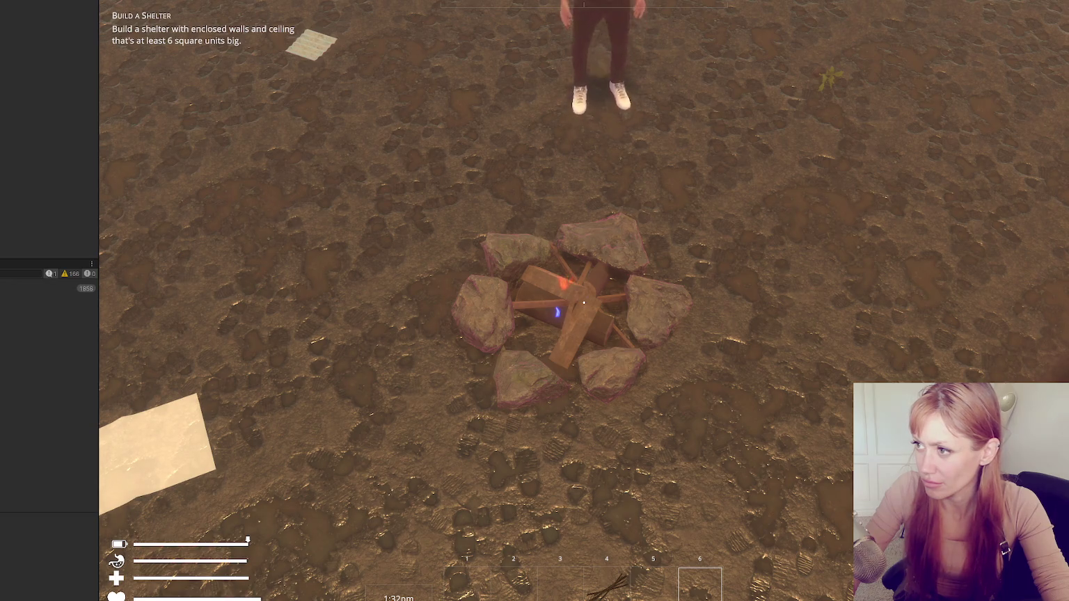
{"action": "left_click", "coordinate": [584, 303]}
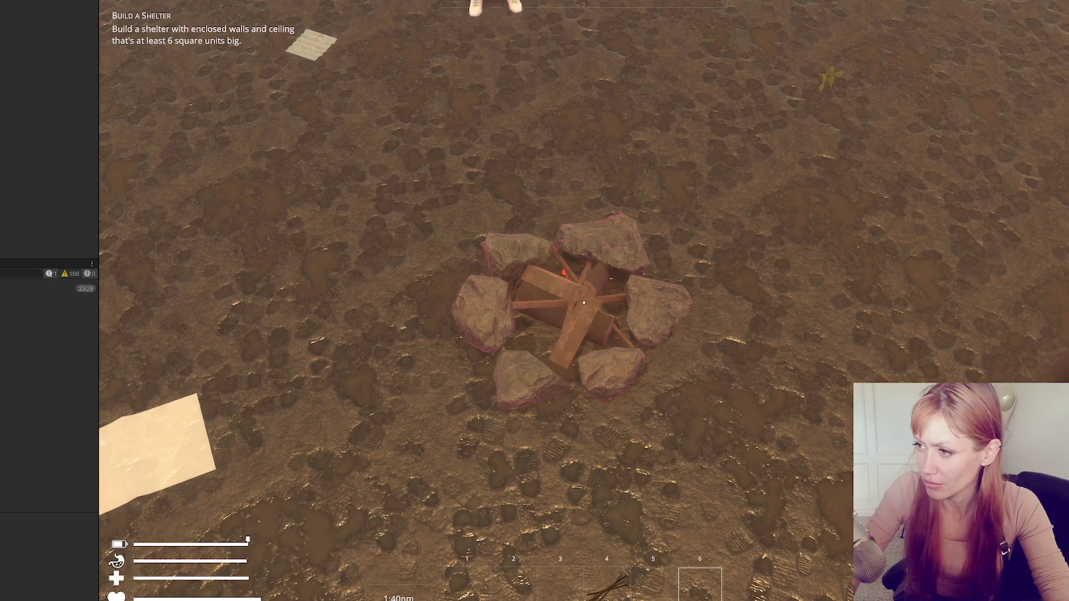
{"action": "key", "text": "Escape"}
{"action": "key", "text": "Escape"}
{"action": "left_click", "coordinate": [584, 302]}
{"action": "key", "text": "Escape"}
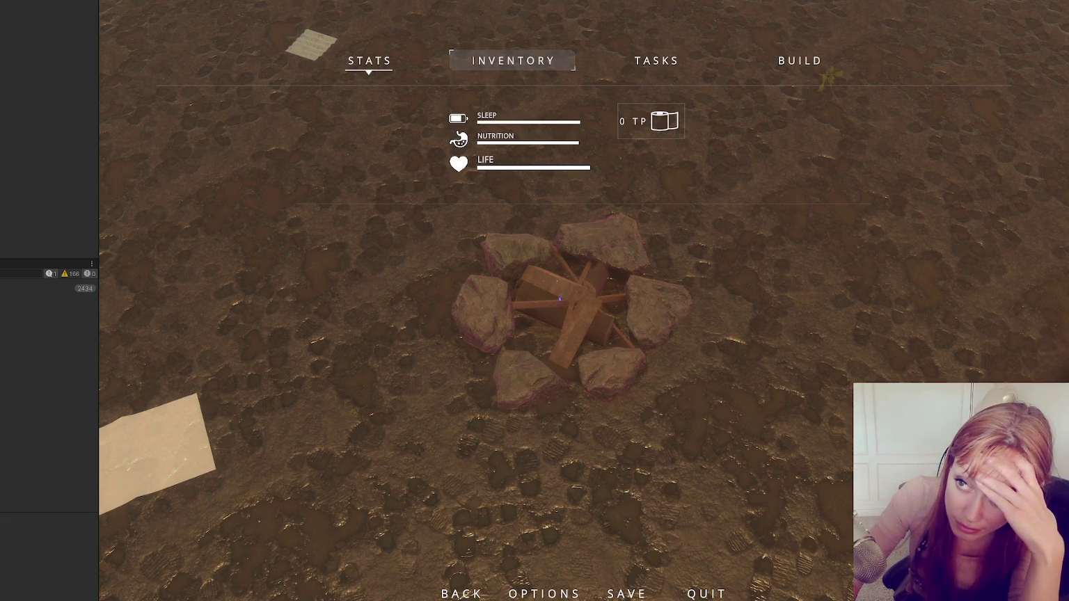
{"action": "key", "text": "ctrl+p"}
Select the firepit's Build Station, widen the Inspector, and open its Top Down virtual camera
{"action": "left_click", "coordinate": [731, 209]}
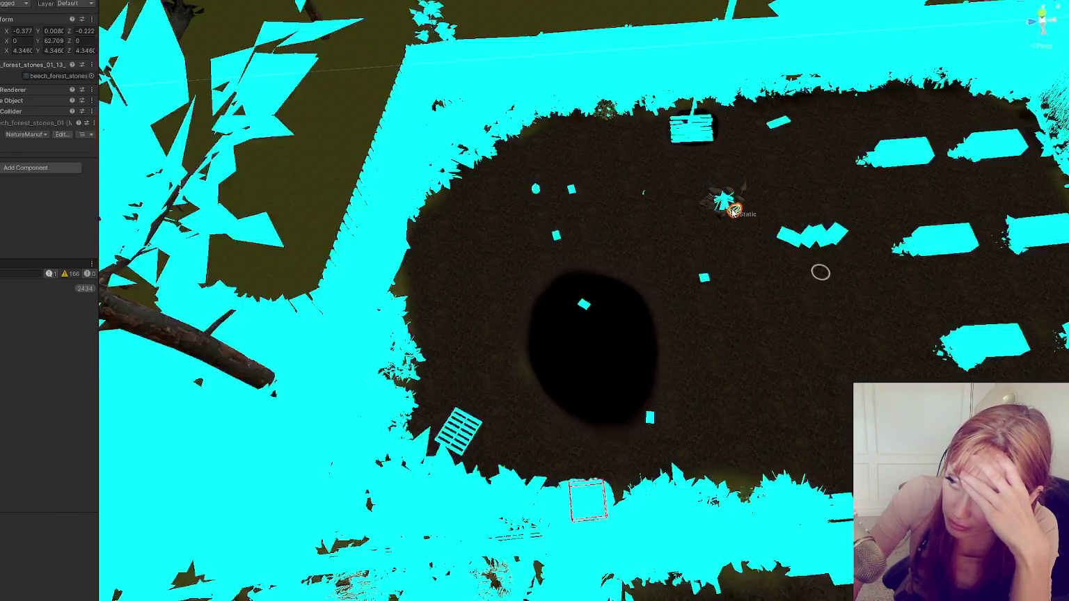
{"action": "left_click", "coordinate": [731, 209]}
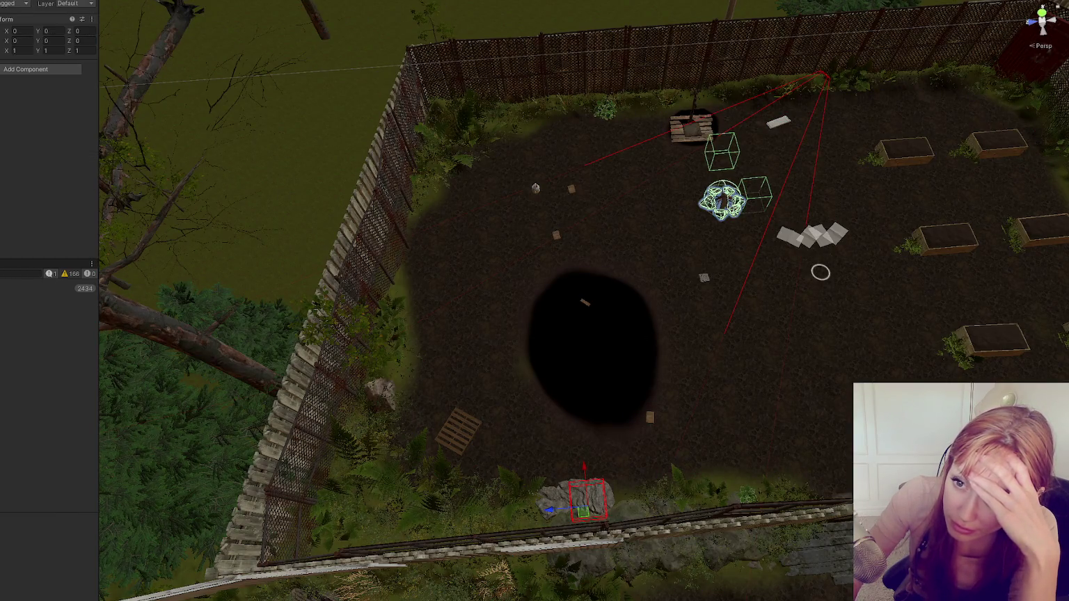
{"action": "left_click_drag", "start_coordinate": [97, 178], "coordinate": [165, 178]}
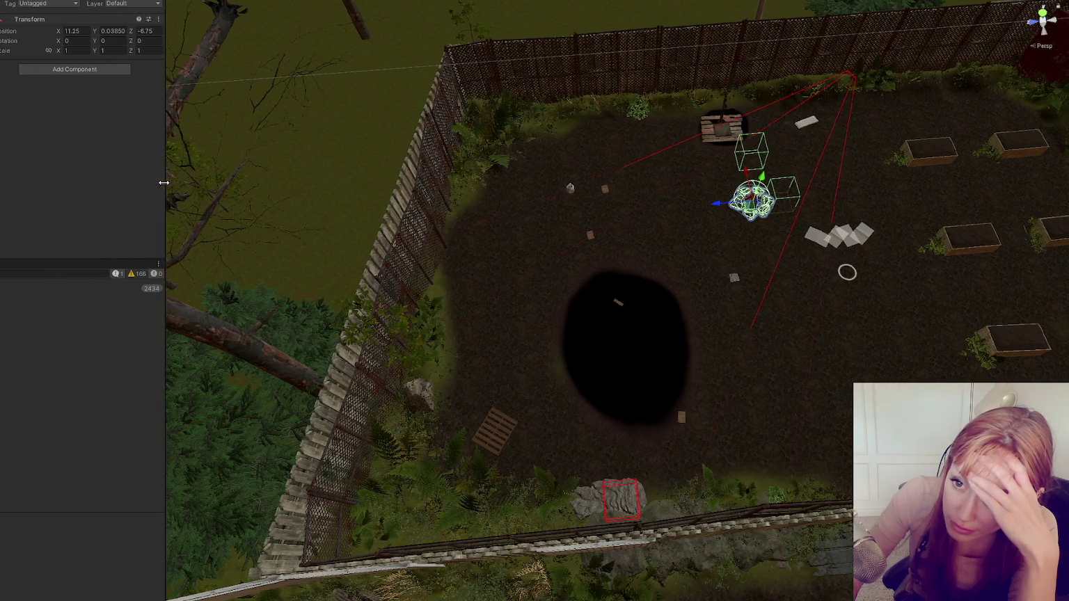
{"action": "left_click", "coordinate": [105, 171]}
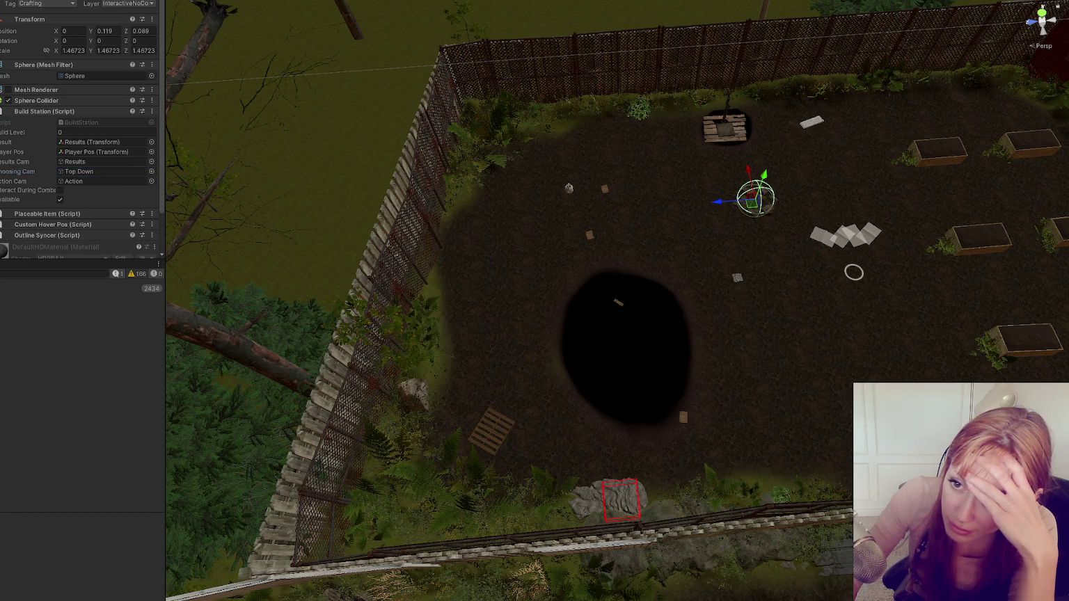
{"action": "double_click", "coordinate": [104, 171]}
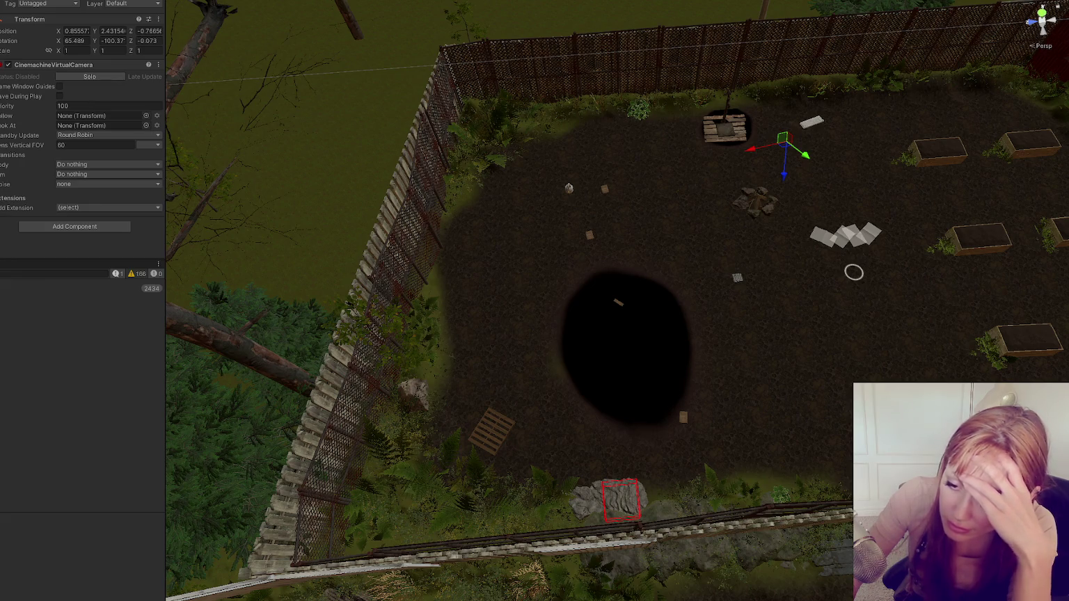
{"action": "key", "text": "alt+Tab"}
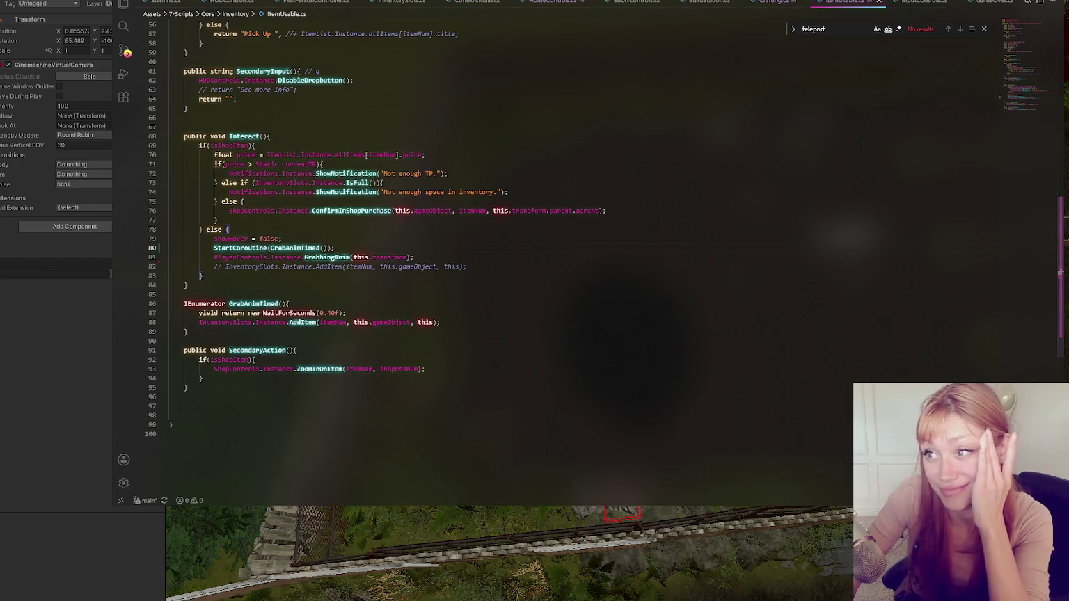
Look through the open InventorySlots, Stamina, BuildStation, ControlsMain and FirstPersonController scripts, ending on Crafting.cs
{"action": "left_click", "coordinate": [392, 3]}
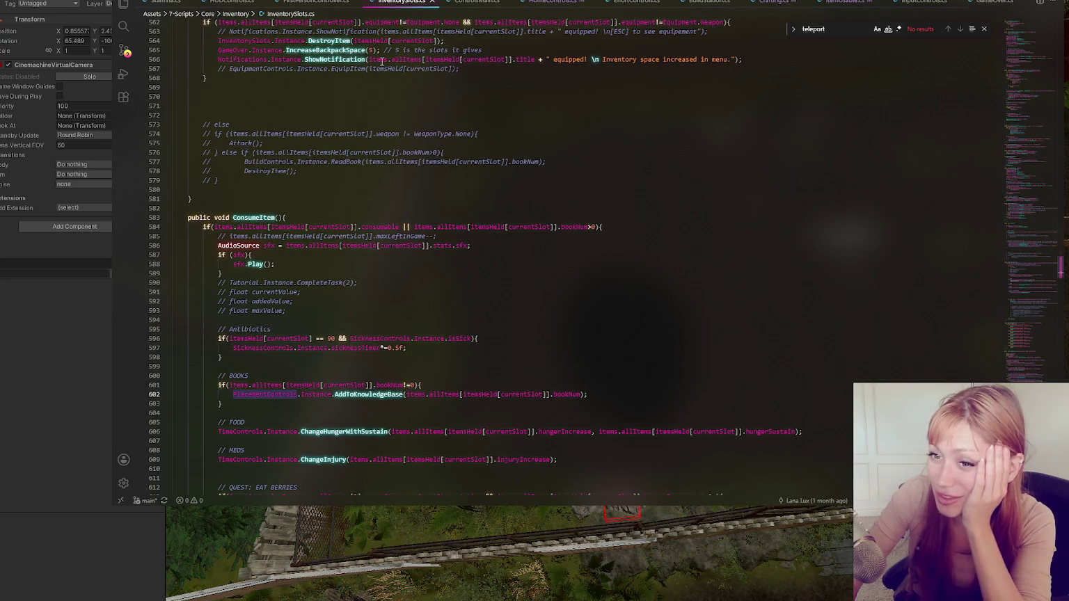
{"action": "left_click", "coordinate": [159, 3]}
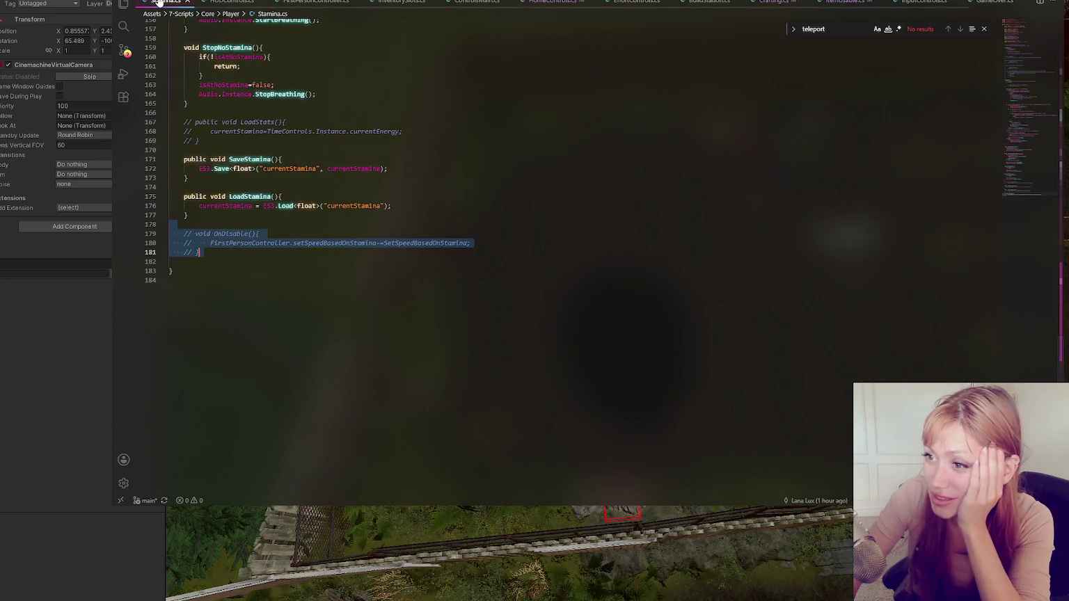
{"action": "left_click", "coordinate": [356, 112]}
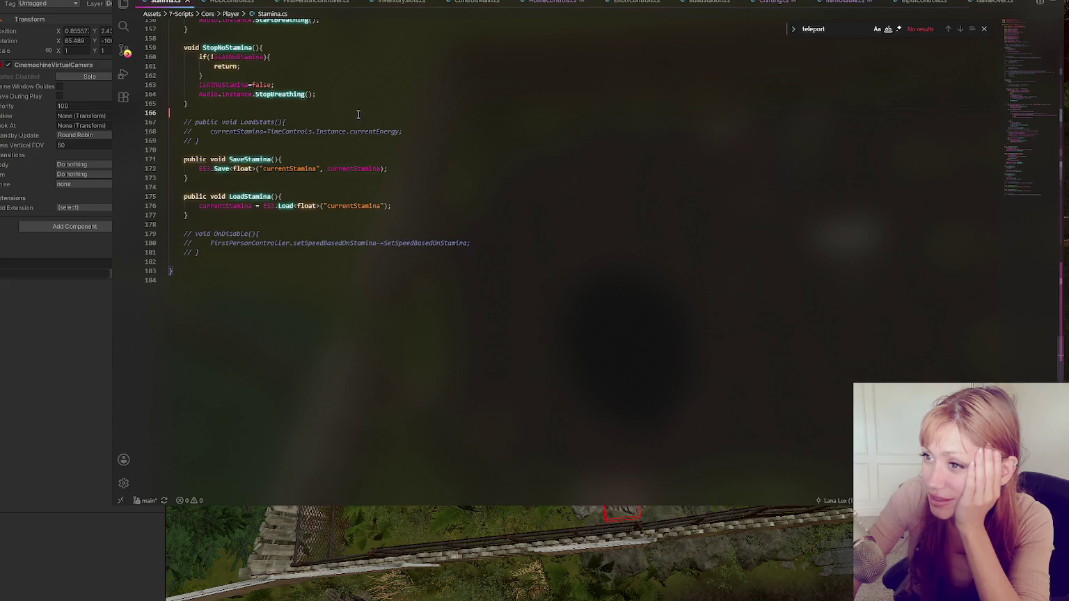
{"action": "scroll", "coordinate": [417, 139], "scroll_direction": "up", "scroll_amount": 5}
{"action": "scroll", "coordinate": [501, 91], "scroll_direction": "up", "scroll_amount": 3}
{"action": "left_click", "coordinate": [706, 7]}
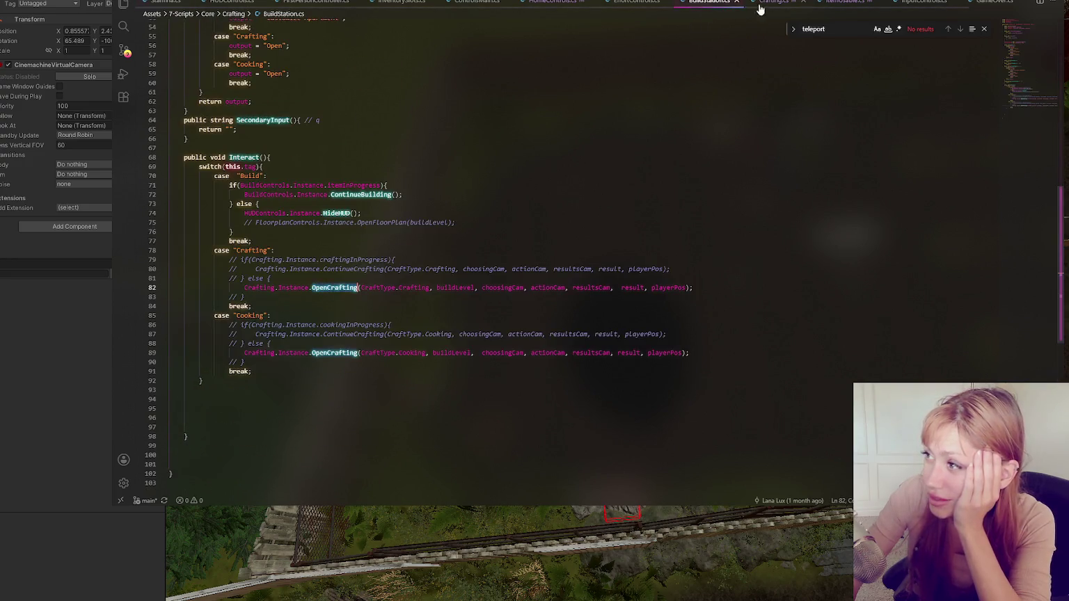
{"action": "left_click", "coordinate": [769, 7]}
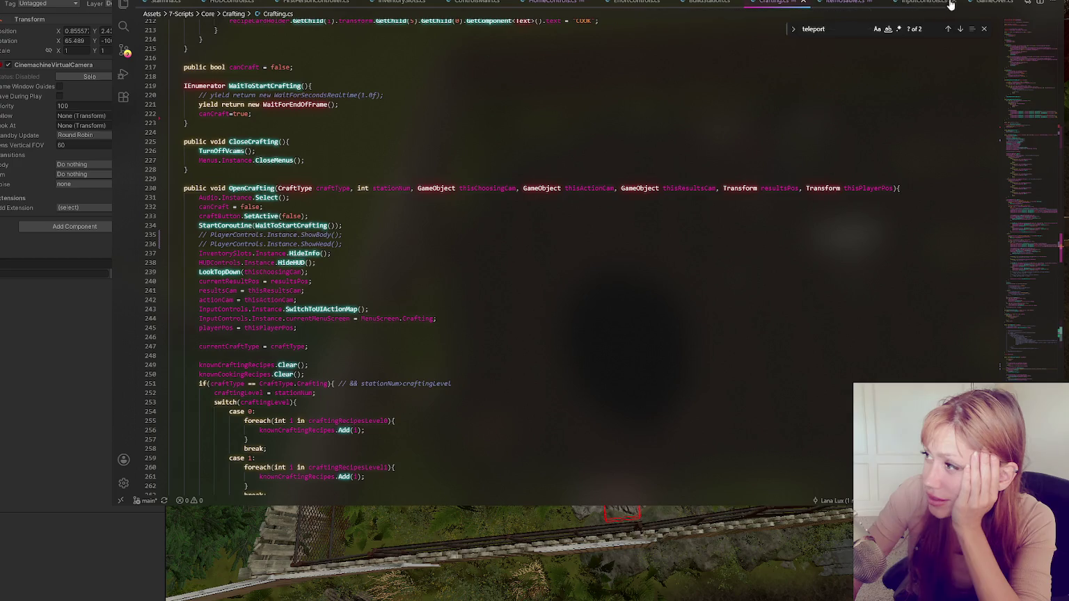
{"action": "left_click", "coordinate": [654, 6]}
{"action": "left_click", "coordinate": [708, 5]}
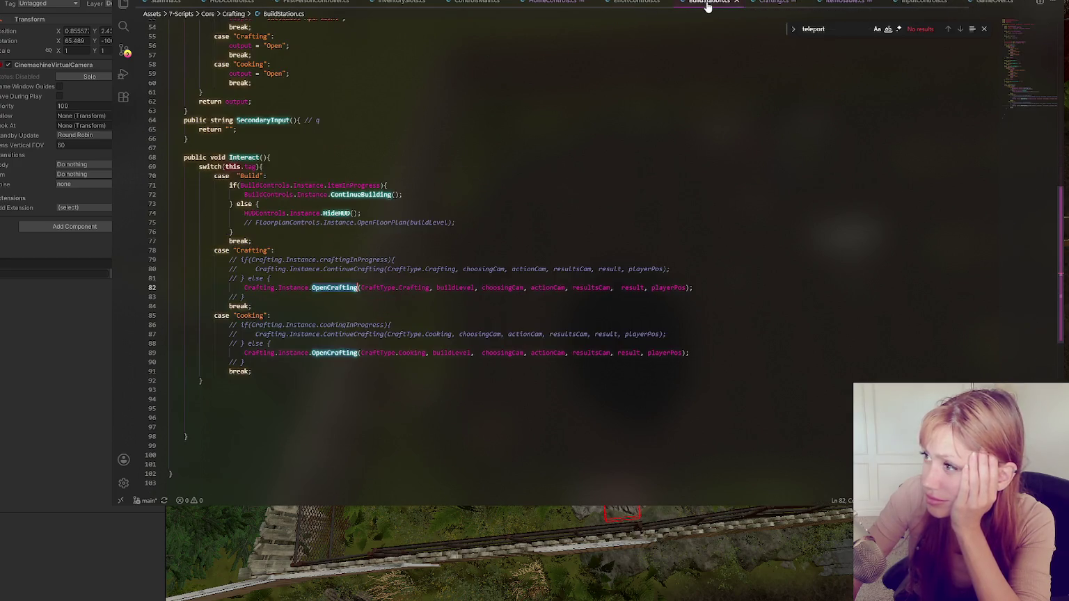
{"action": "left_click", "coordinate": [546, 3]}
{"action": "left_click", "coordinate": [463, 3]}
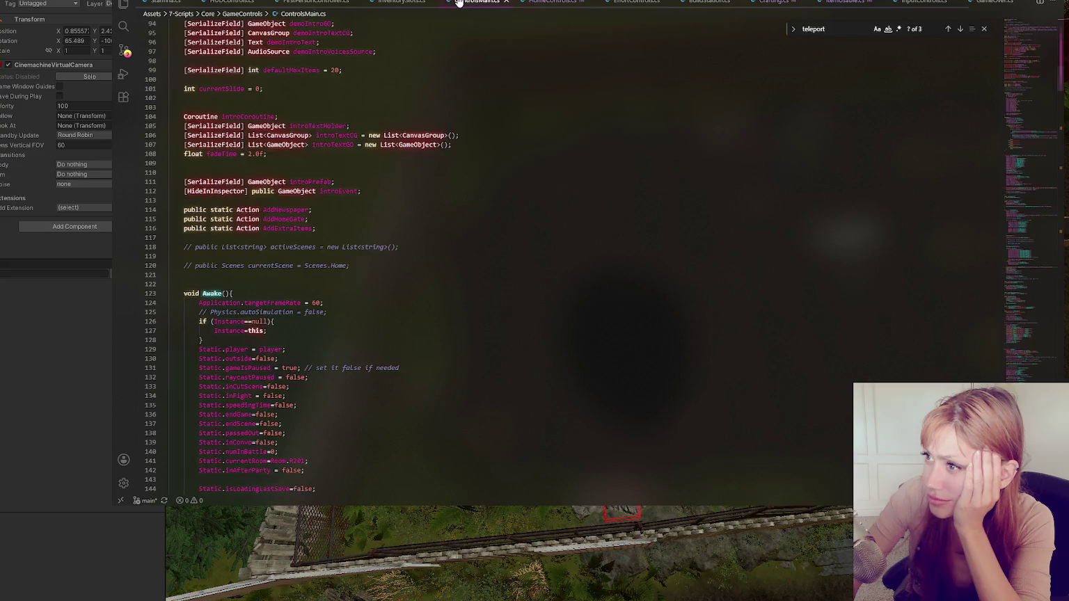
{"action": "left_click", "coordinate": [400, 3]}
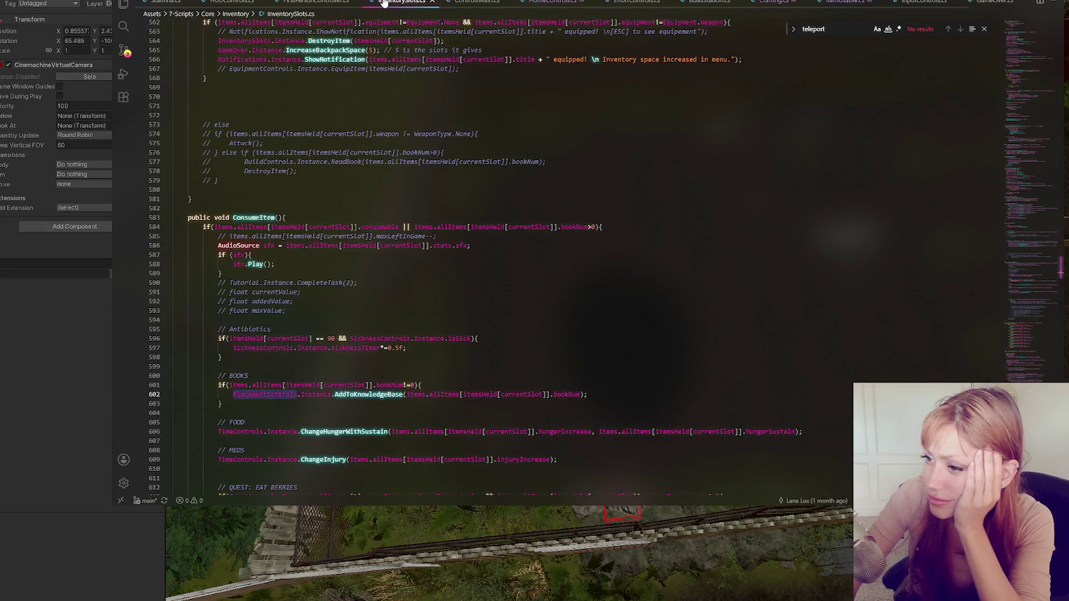
{"action": "left_click", "coordinate": [309, 2]}
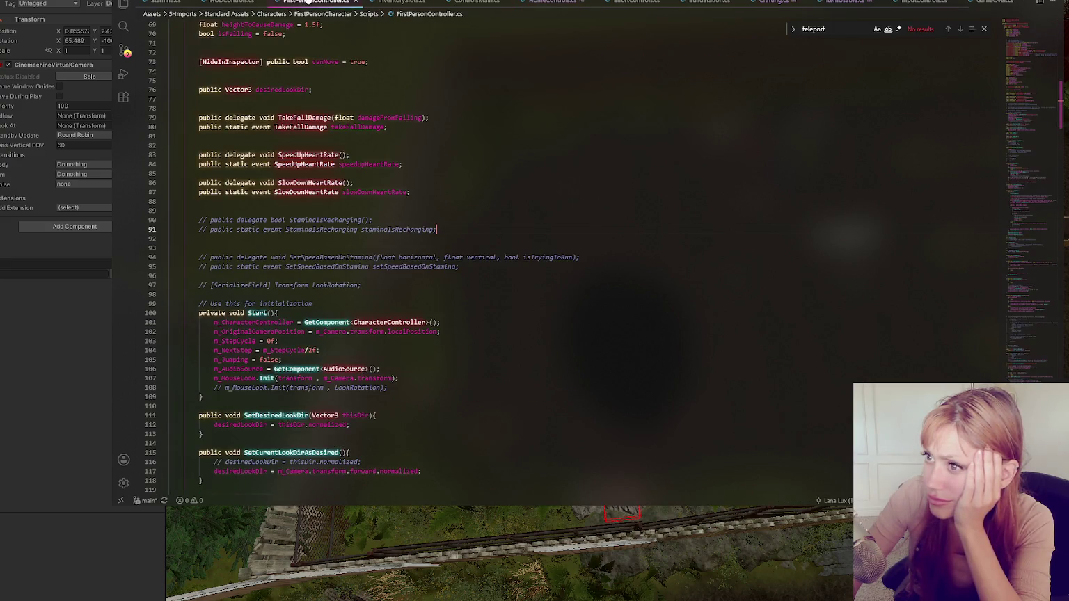
{"action": "left_click", "coordinate": [771, 3]}
Find the LookTopDown call on line 239 and jump to its definition
{"action": "scroll", "coordinate": [685, 102], "scroll_direction": "up", "scroll_amount": 15}
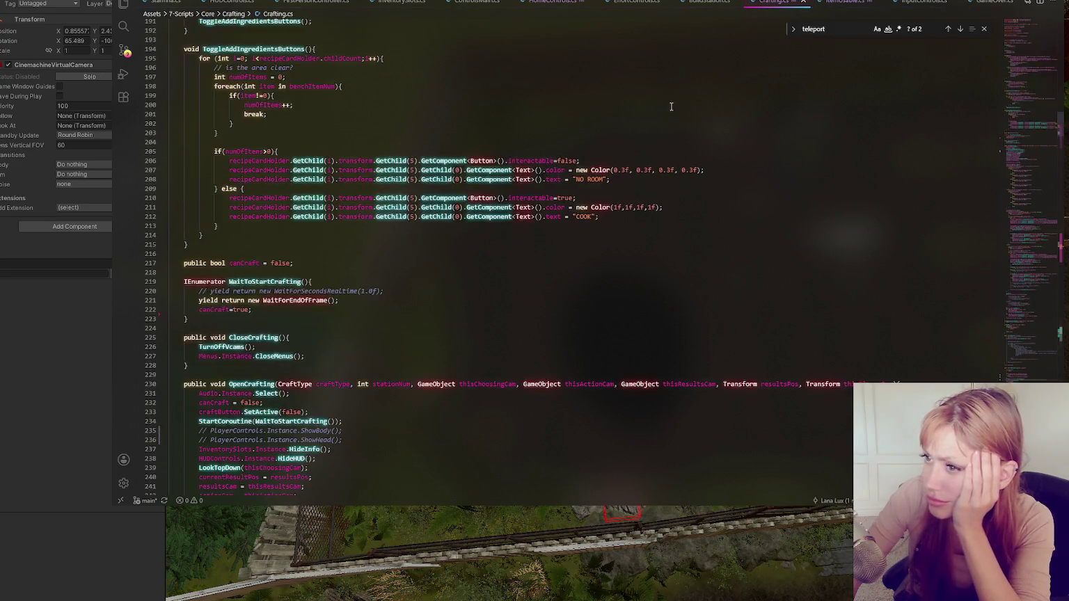
{"action": "scroll", "coordinate": [684, 102], "scroll_direction": "up", "scroll_amount": 20}
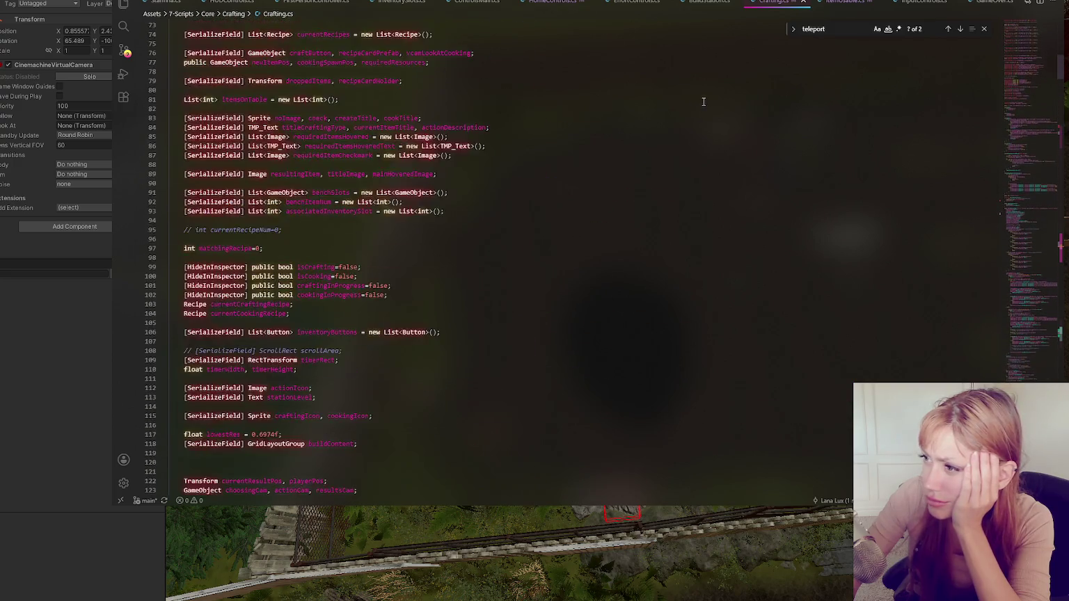
{"action": "scroll", "coordinate": [707, 101], "scroll_direction": "up", "scroll_amount": 2}
{"action": "scroll", "coordinate": [705, 104], "scroll_direction": "down", "scroll_amount": 20}
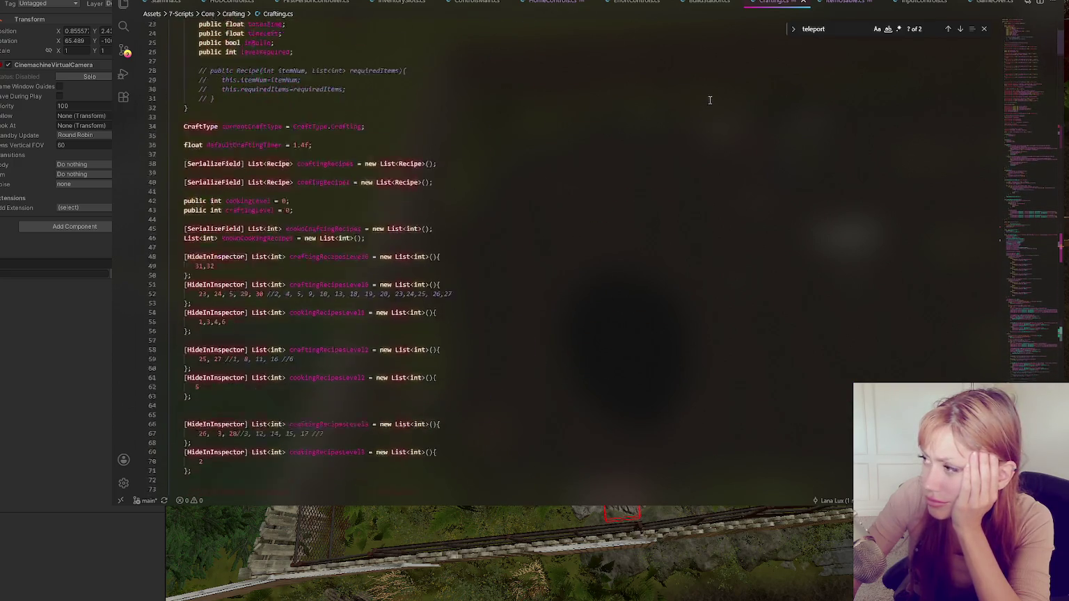
{"action": "scroll", "coordinate": [646, 108], "scroll_direction": "down", "scroll_amount": 14}
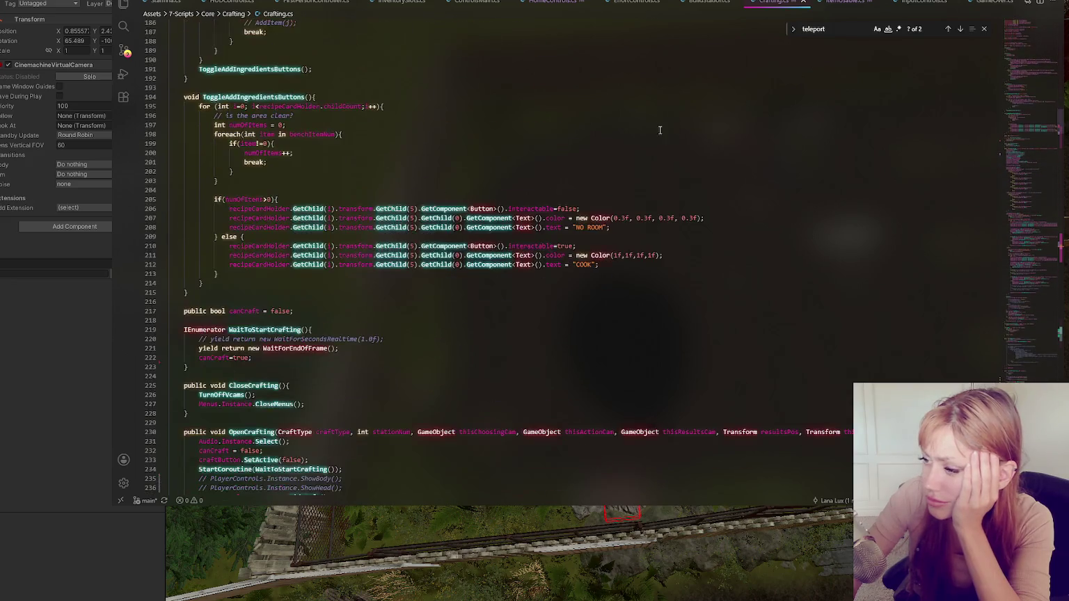
{"action": "scroll", "coordinate": [655, 123], "scroll_direction": "down", "scroll_amount": 5}
{"action": "scroll", "coordinate": [654, 123], "scroll_direction": "down", "scroll_amount": 5}
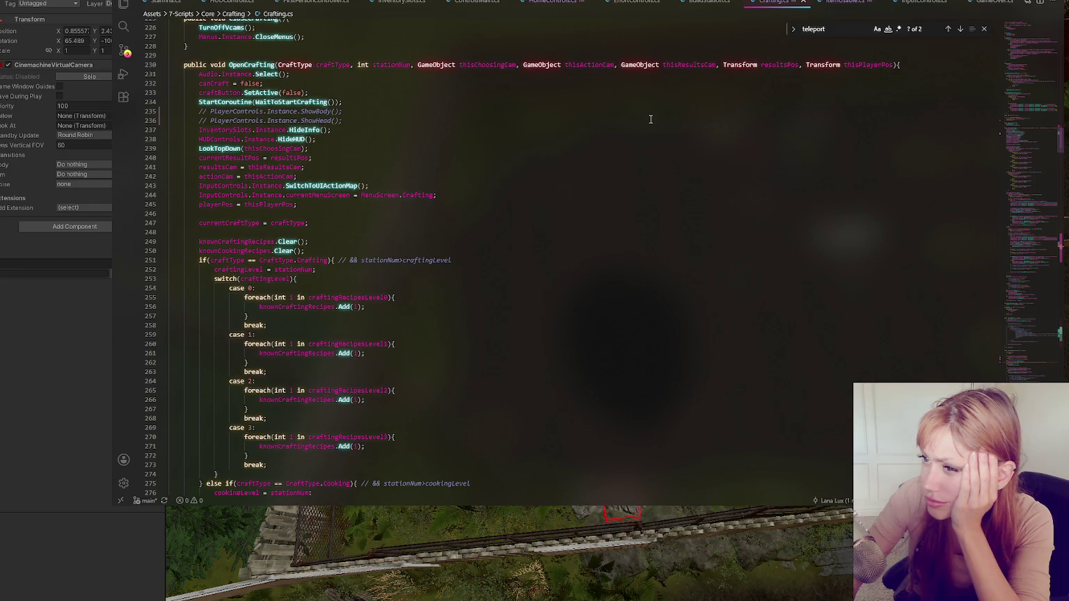
{"action": "left_click", "coordinate": [262, 148]}
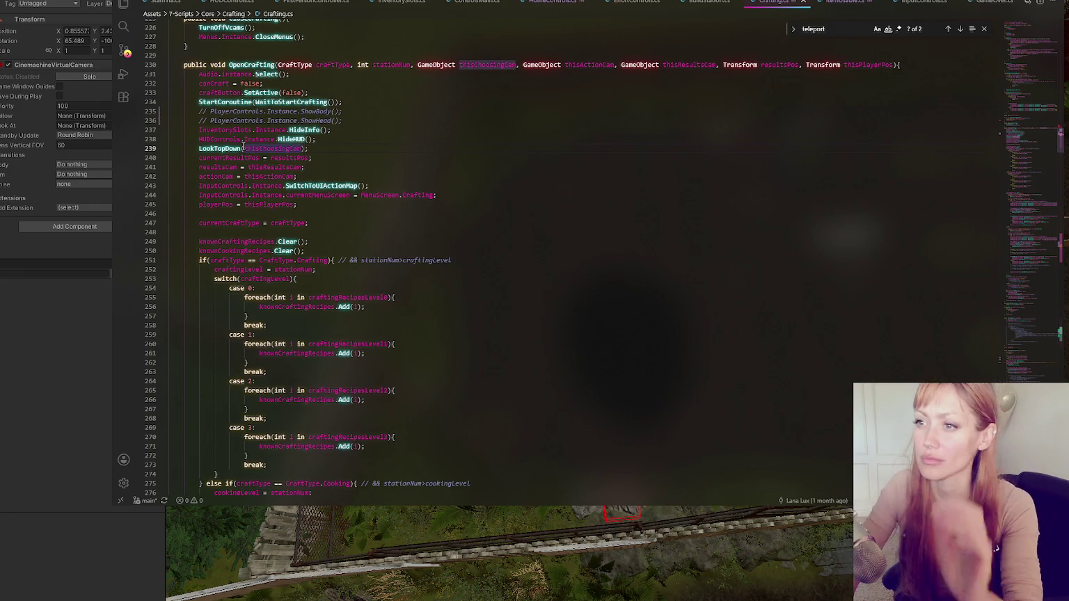
{"action": "key", "text": "ctrl+f"}
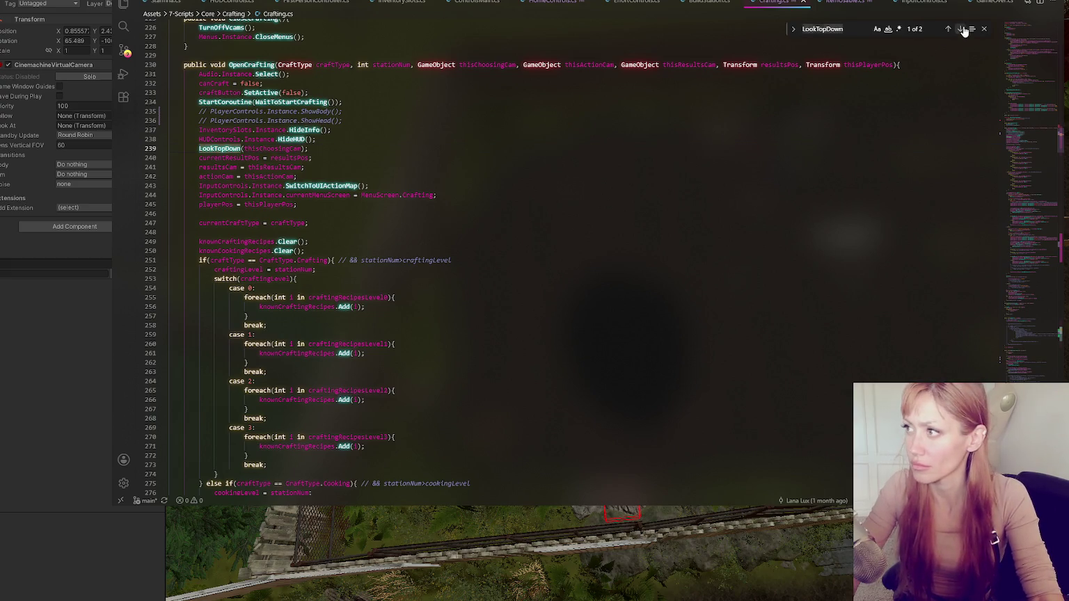
{"action": "left_click", "coordinate": [959, 29]}
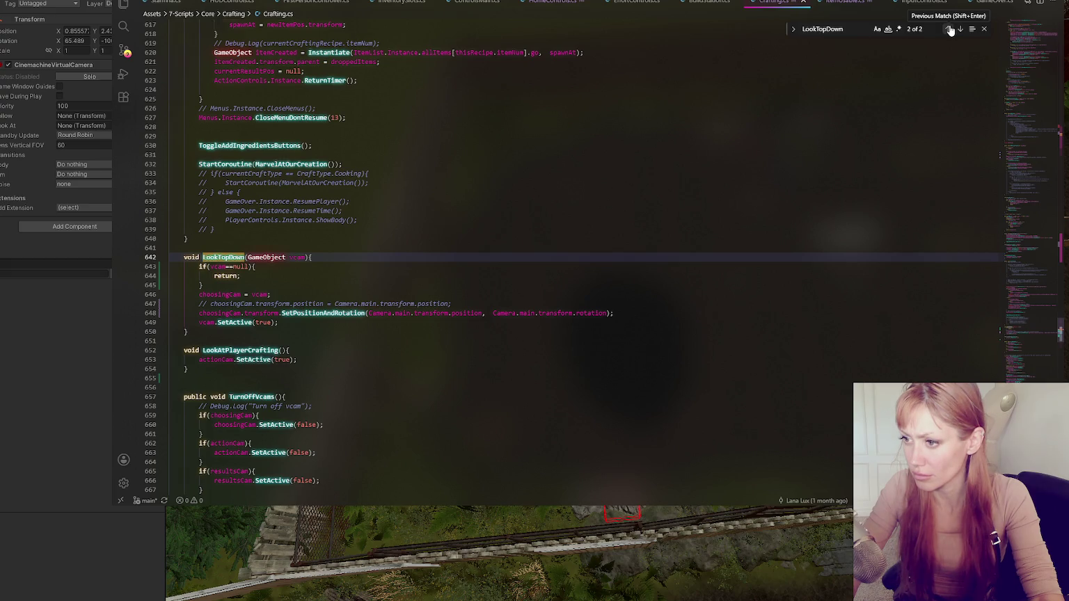
Trial swapping SetPositionAndRotation for a direct position assignment in LookTopDown, then restore the original
{"action": "left_click", "coordinate": [489, 312]}
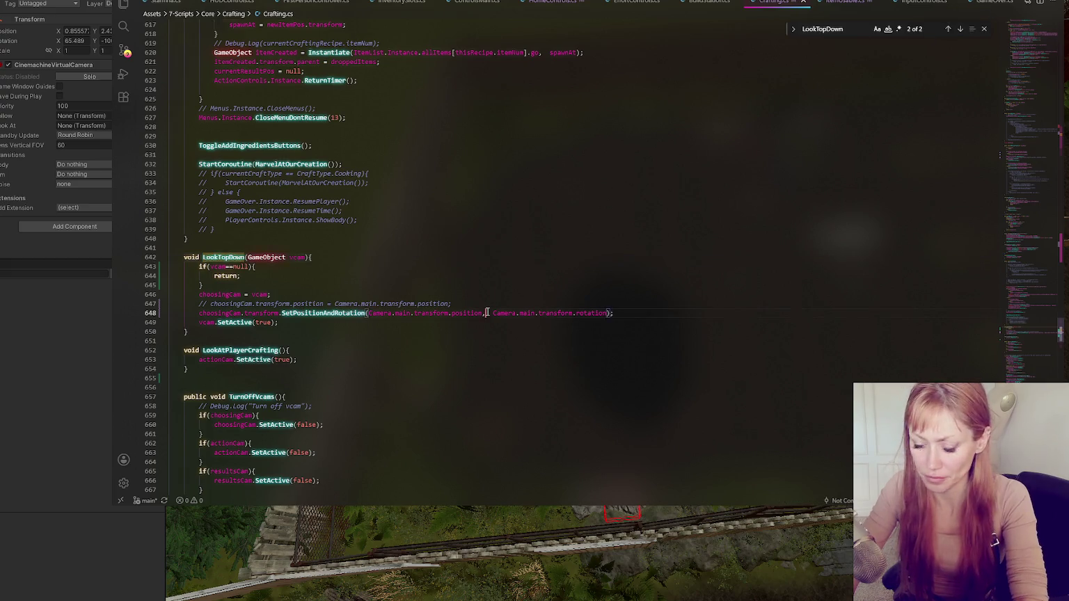
{"action": "key", "text": "ctrl+slash"}
{"action": "left_click", "coordinate": [489, 306]}
{"action": "key", "text": "ctrl+slash"}
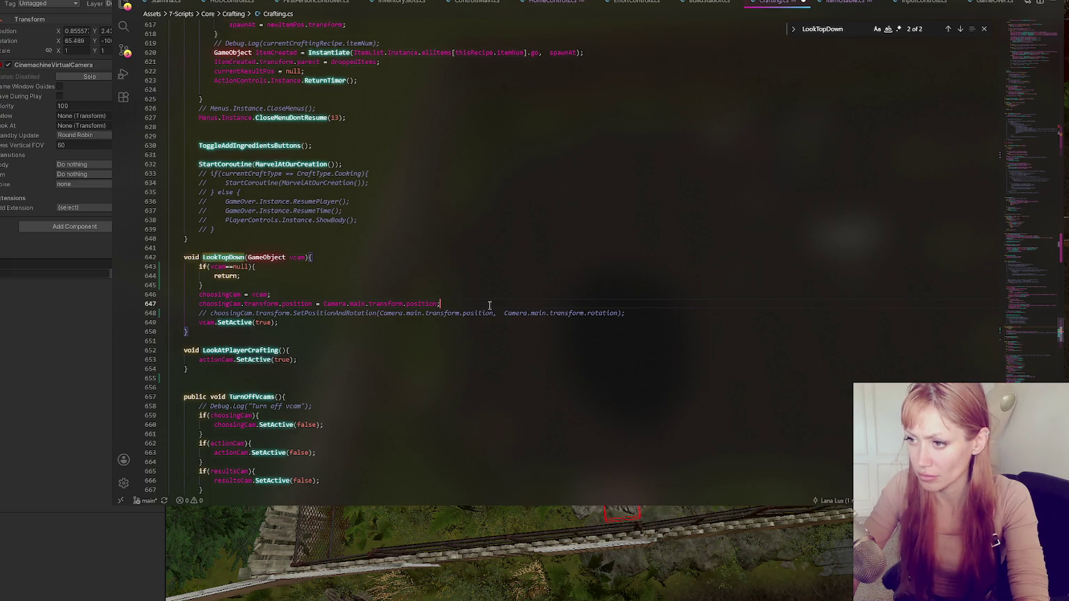
{"action": "key", "text": "ctrl+slash"}
{"action": "left_click", "coordinate": [489, 313]}
{"action": "key", "text": "ctrl+slash"}
{"action": "left_click", "coordinate": [309, 359]}
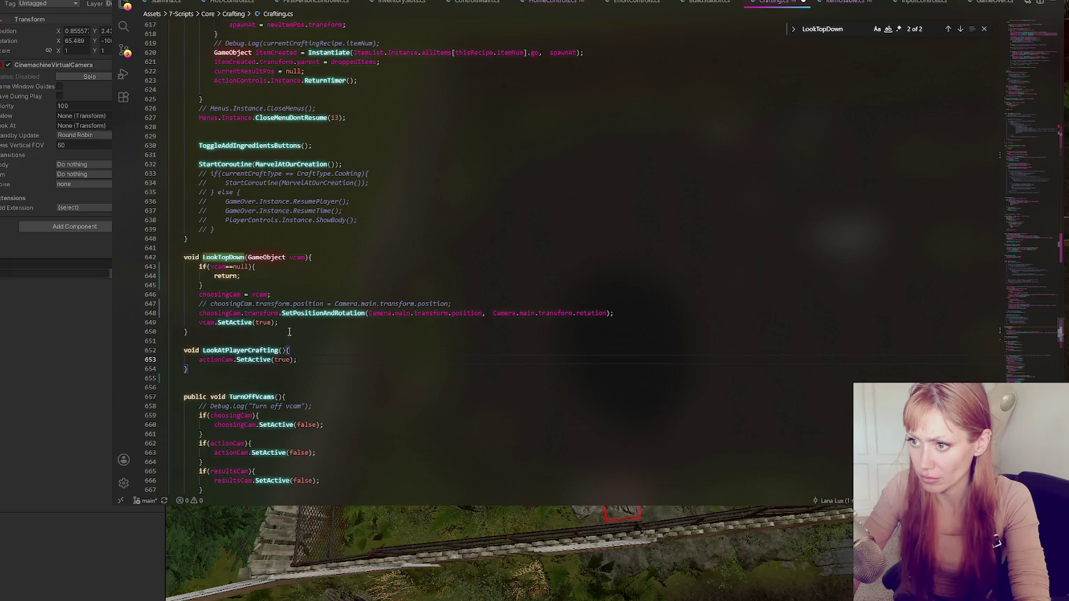
Search Crafting.cs for playerPos and step through its matches, including AddRecipeToTable
{"action": "left_click", "coordinate": [948, 28]}
{"action": "left_click", "coordinate": [343, 249]}
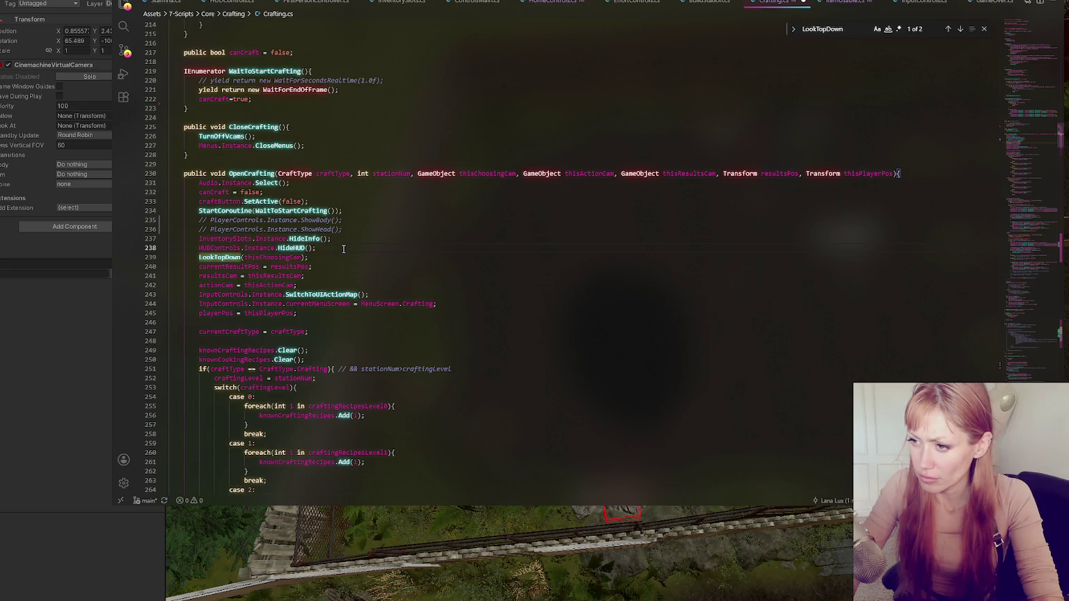
{"action": "double_click", "coordinate": [216, 313]}
{"action": "key", "text": "ctrl+f"}
{"action": "left_click", "coordinate": [959, 29]}
{"action": "left_click", "coordinate": [961, 28]}
{"action": "left_click", "coordinate": [962, 29]}
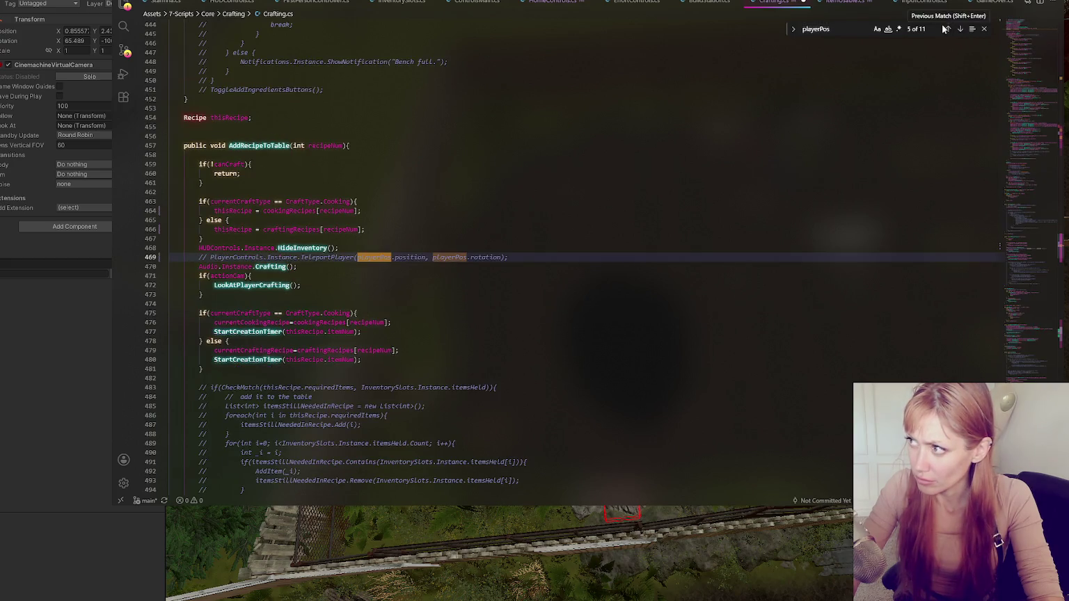
{"action": "left_click", "coordinate": [945, 29]}
Insert blank lines after the playerPos assignment on line 245, checking the line 471 use
{"action": "left_click", "coordinate": [331, 261]}
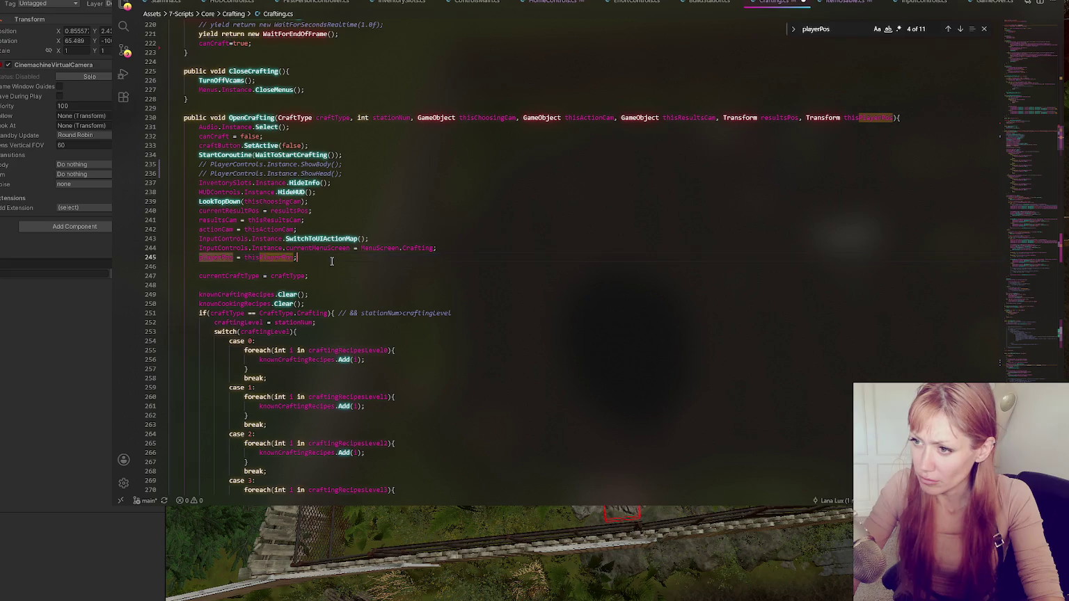
{"action": "key", "text": "Return"}
{"action": "key", "text": "Return"}
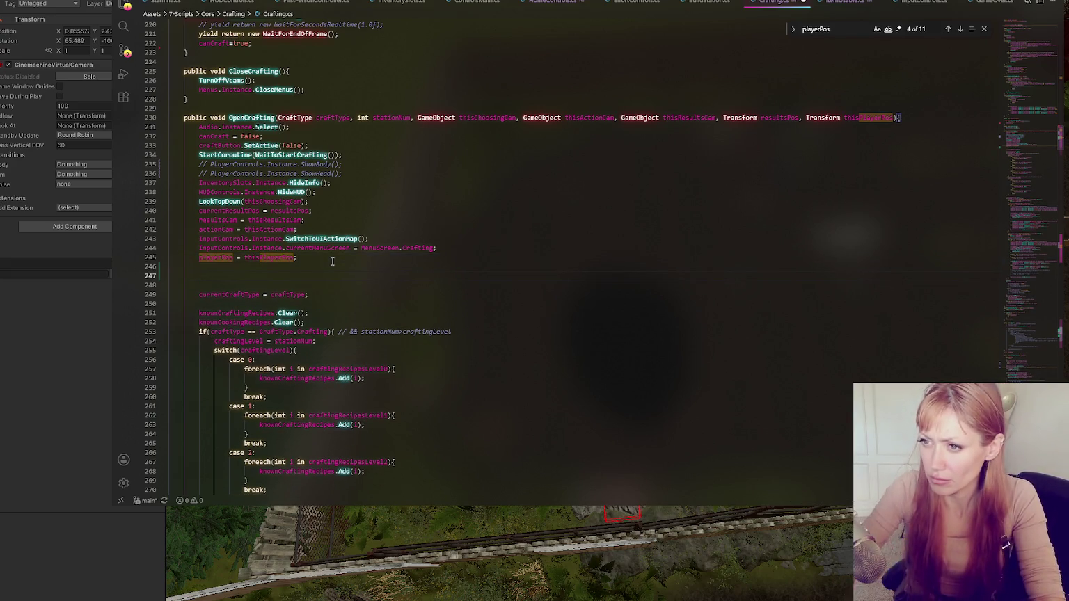
{"action": "scroll", "coordinate": [581, 284], "scroll_direction": "down", "scroll_amount": 20}
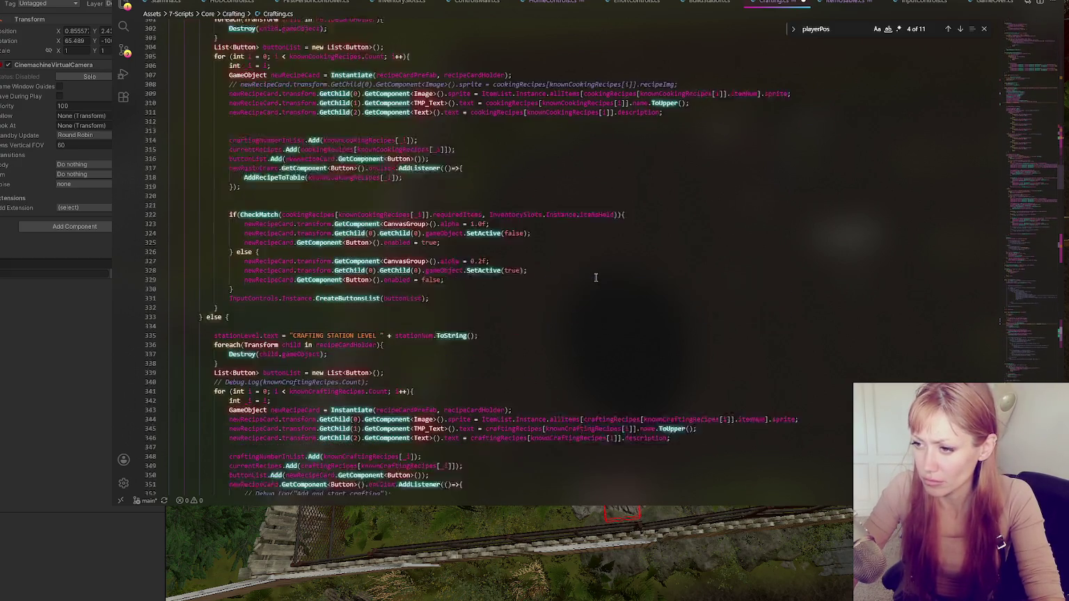
{"action": "scroll", "coordinate": [595, 277], "scroll_direction": "down", "scroll_amount": 8}
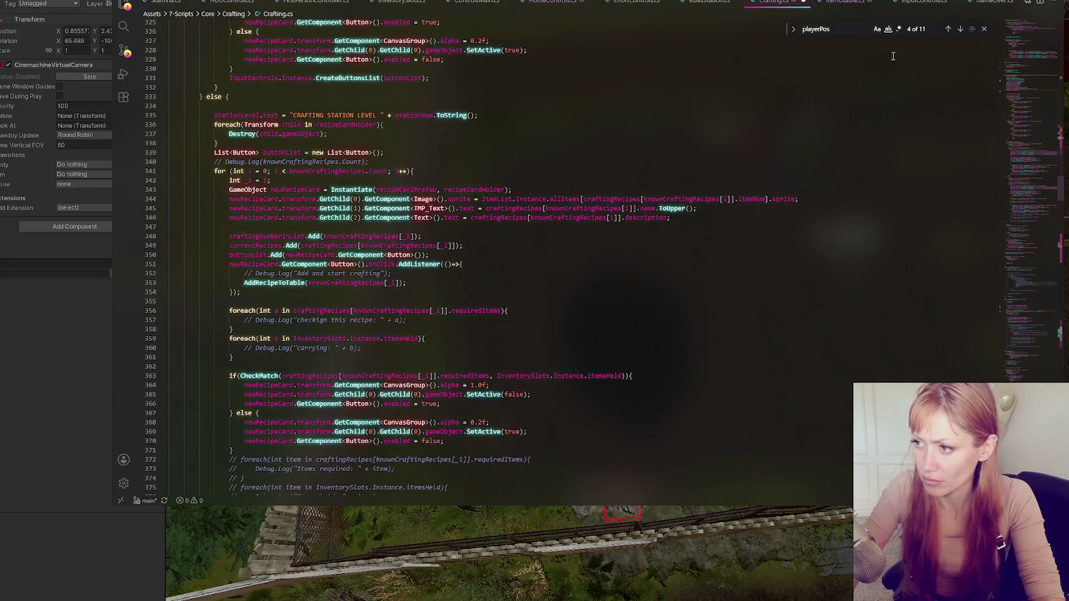
{"action": "left_click", "coordinate": [959, 29]}
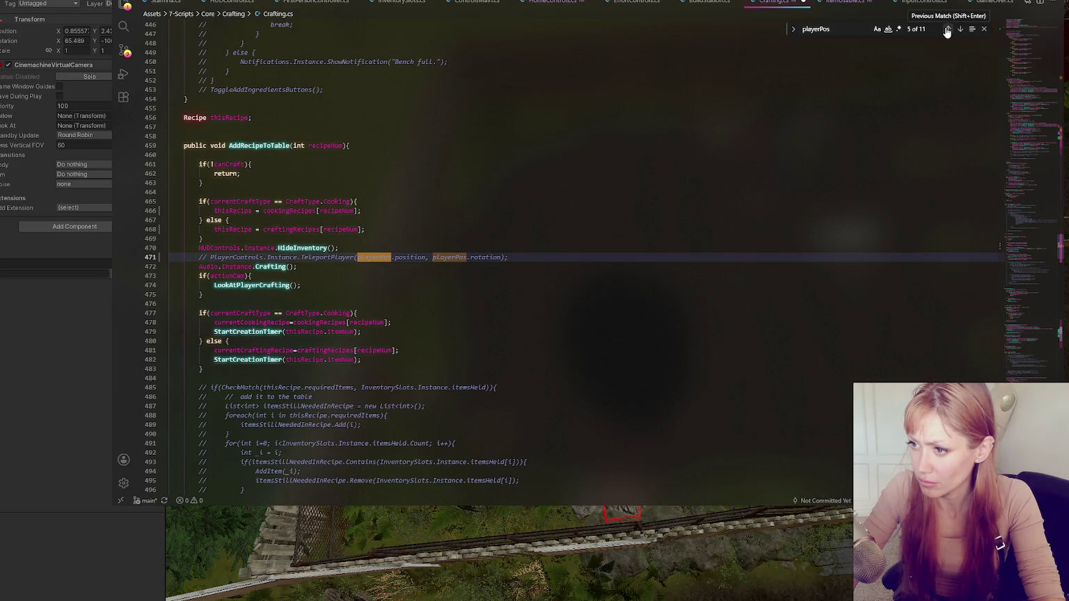
{"action": "left_click", "coordinate": [946, 29]}
{"action": "left_click", "coordinate": [345, 268]}
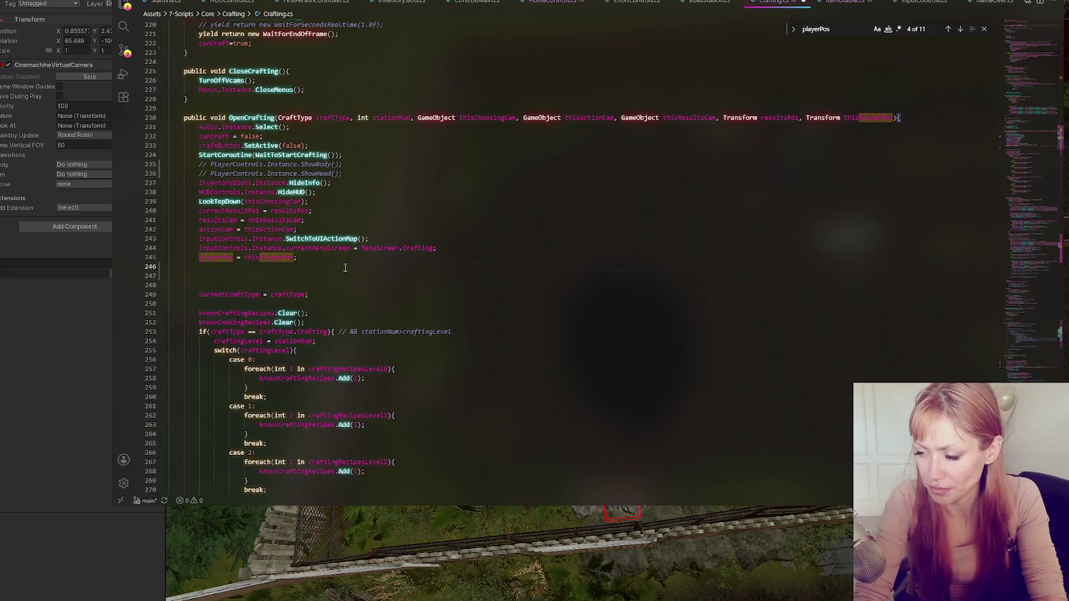
Write GameOver.Instance.PausePlayer(); on line 246 of OpenCrafting and return to Unity
{"action": "type", "text": "GameOver."}
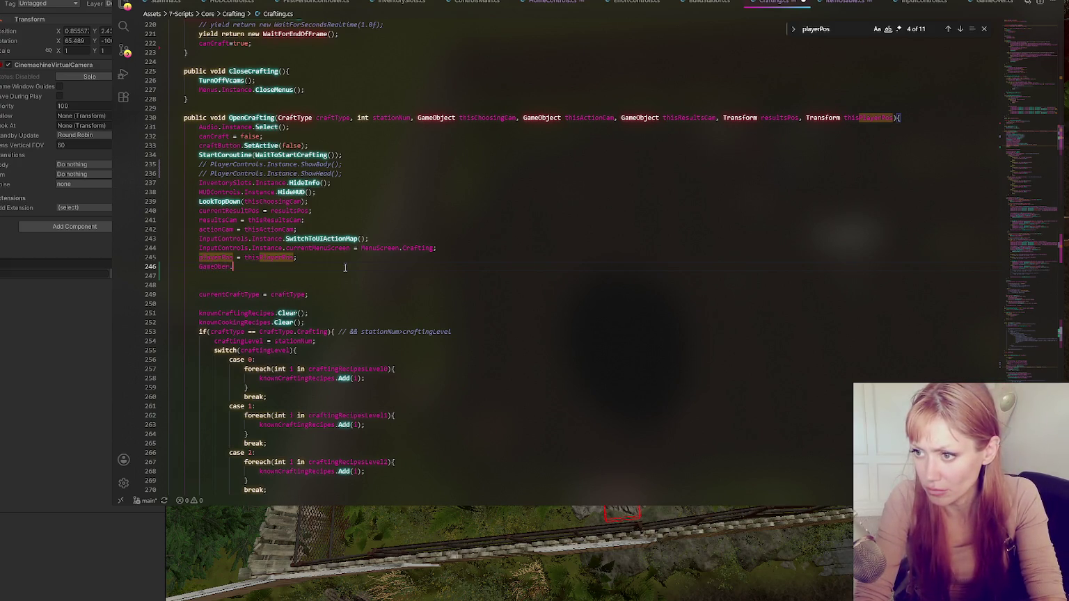
{"action": "type", "text": "Instance.Pa"}
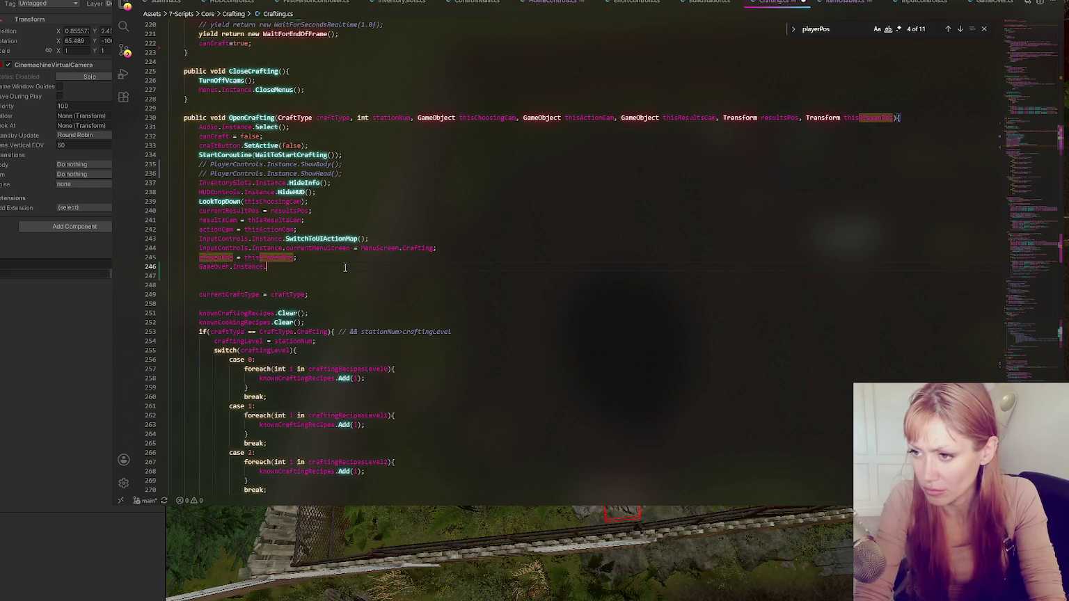
{"action": "type", "text": "usePlayer();"}
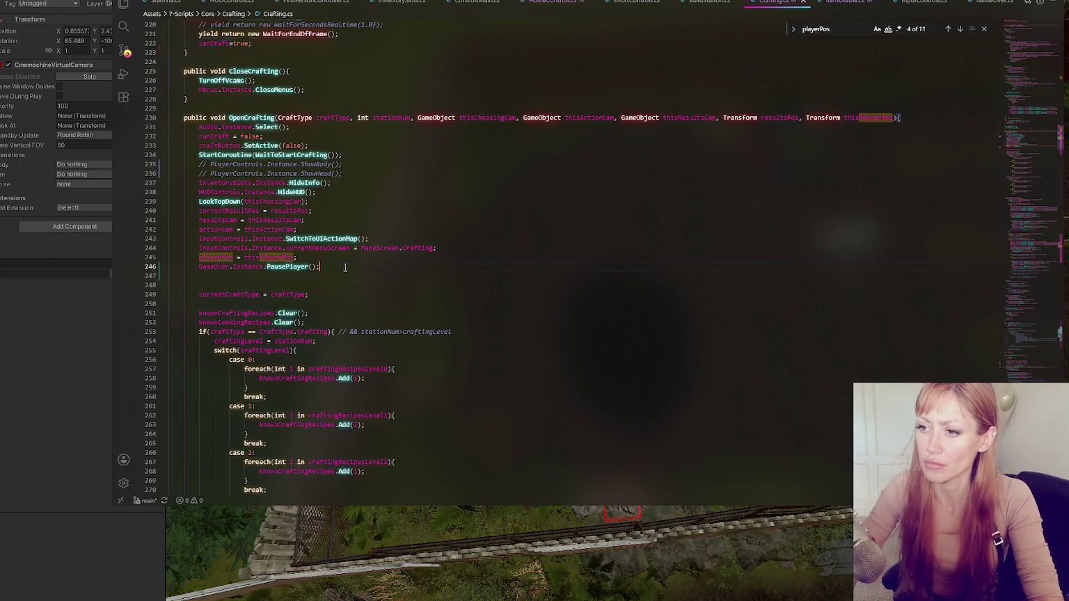
{"action": "key", "text": "alt+Tab"}
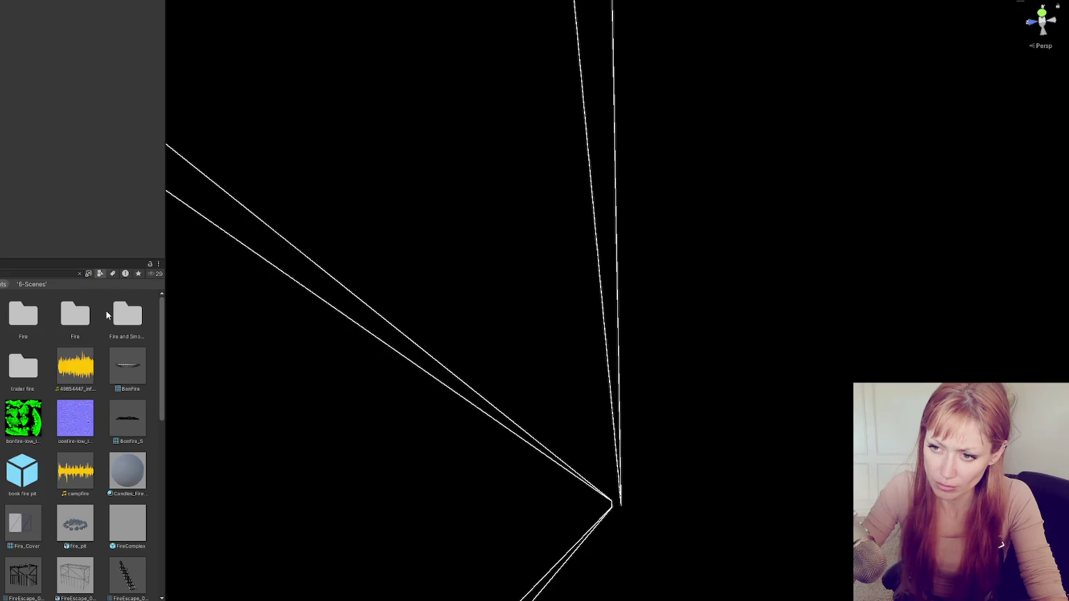
Filter the Project panel to show only prefabs
{"action": "left_click", "coordinate": [99, 274]}
{"action": "left_click", "coordinate": [115, 365]}
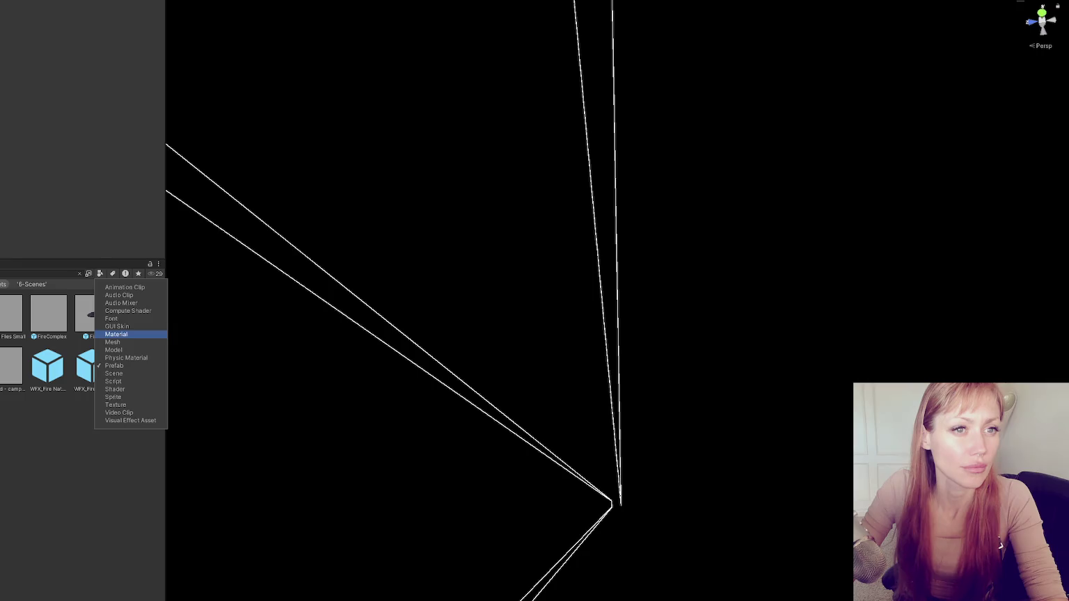
{"action": "key", "text": "Escape"}
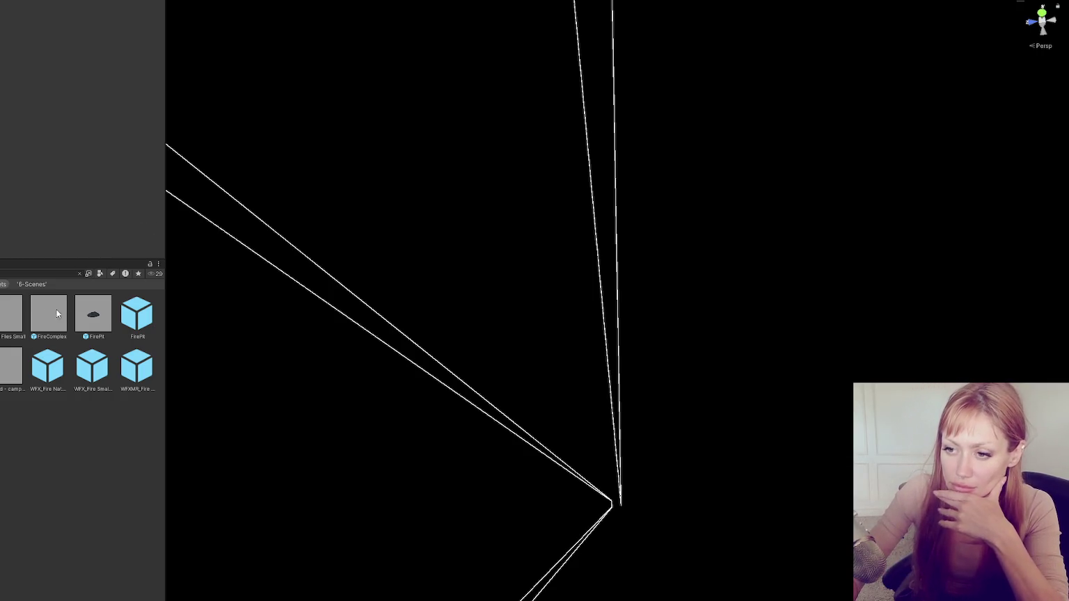
Inspect the FirePit prefab, briefly checking FireComplex before returning to FirePit
{"action": "left_click", "coordinate": [89, 315]}
{"action": "left_click", "coordinate": [180, 217]}
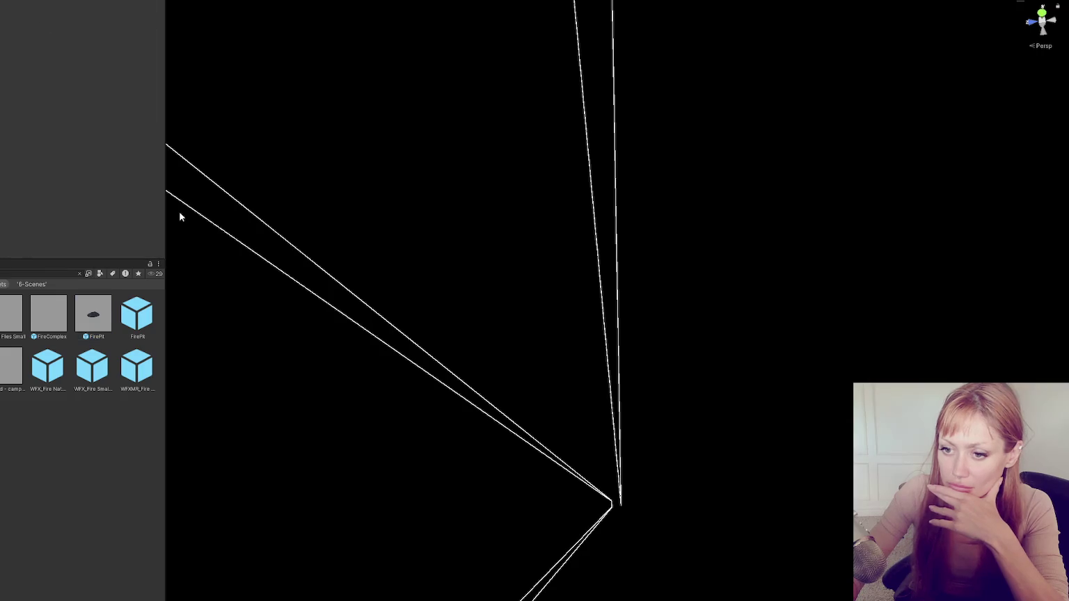
{"action": "left_click", "coordinate": [96, 328]}
{"action": "left_click", "coordinate": [45, 321]}
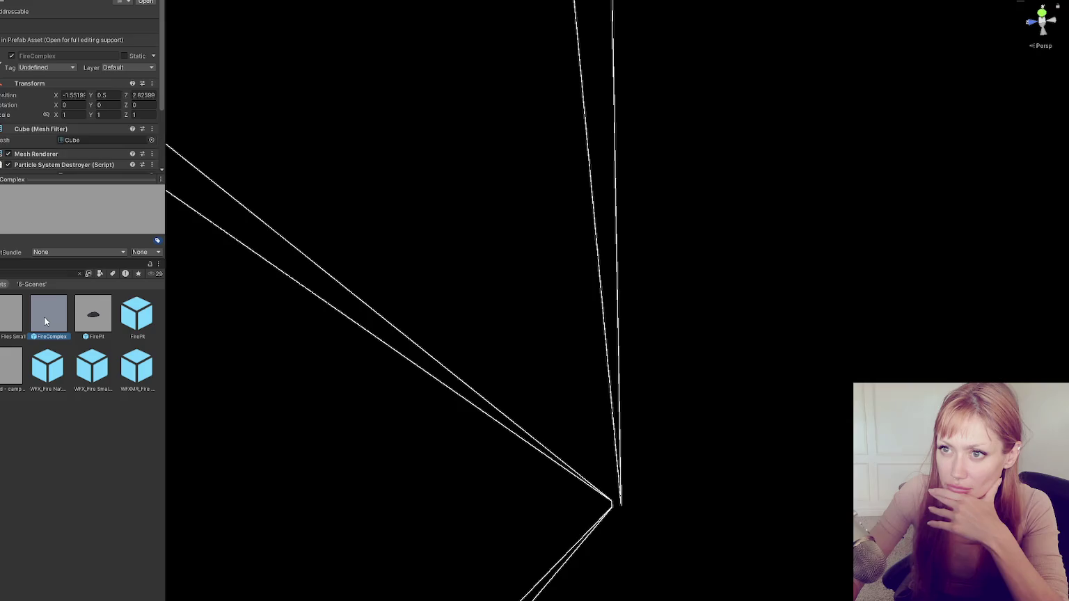
{"action": "left_click", "coordinate": [82, 319]}
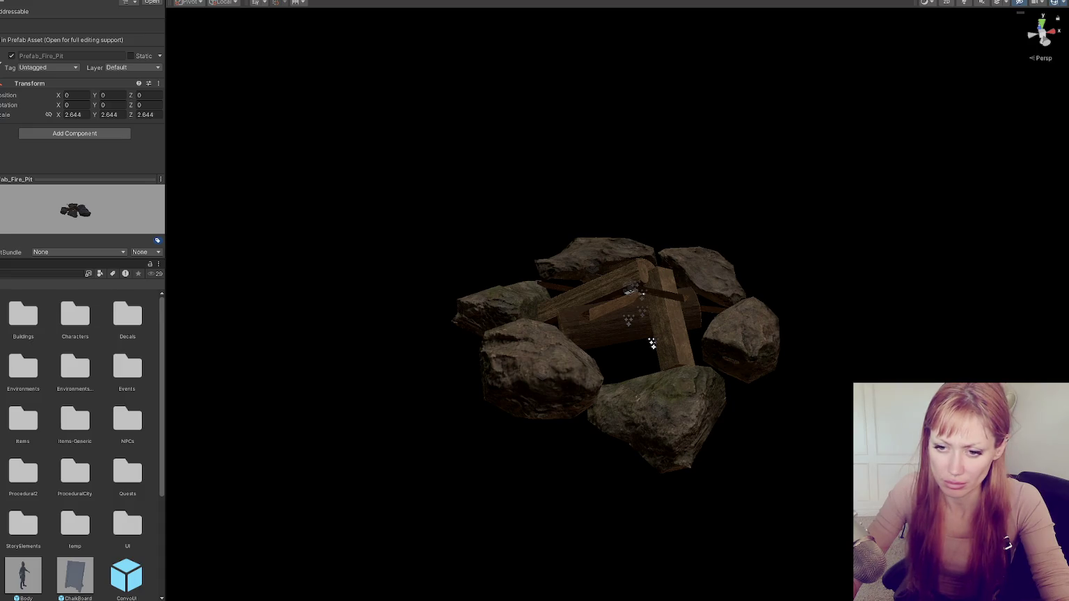
Search the Project for 'fire' and open the Build Station's Choosing Cam virtual camera
{"action": "left_click", "coordinate": [58, 273]}
{"action": "type", "text": "fire"}
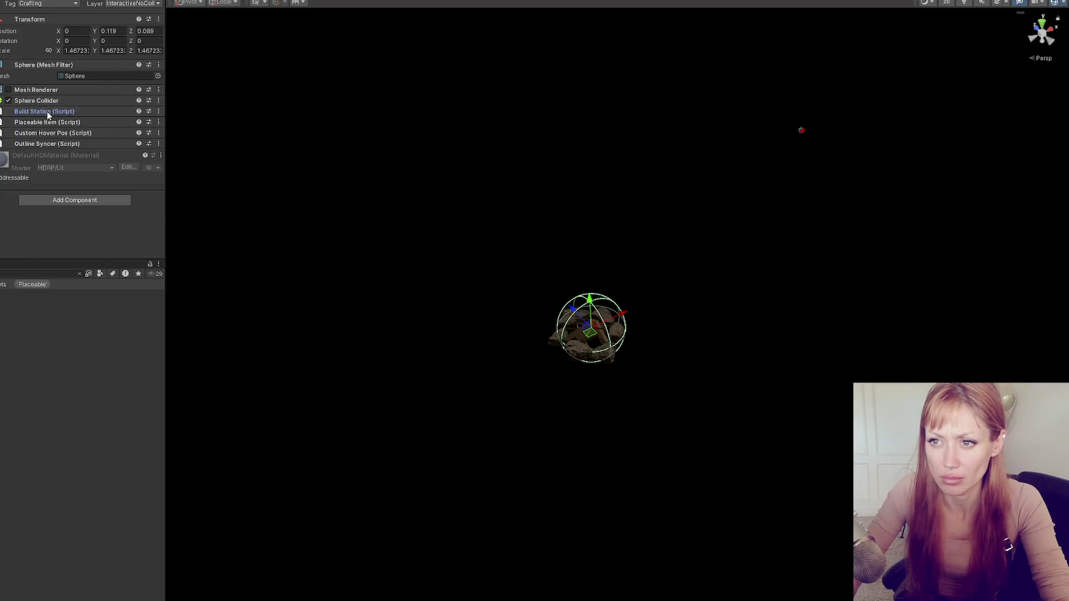
{"action": "left_click", "coordinate": [47, 110]}
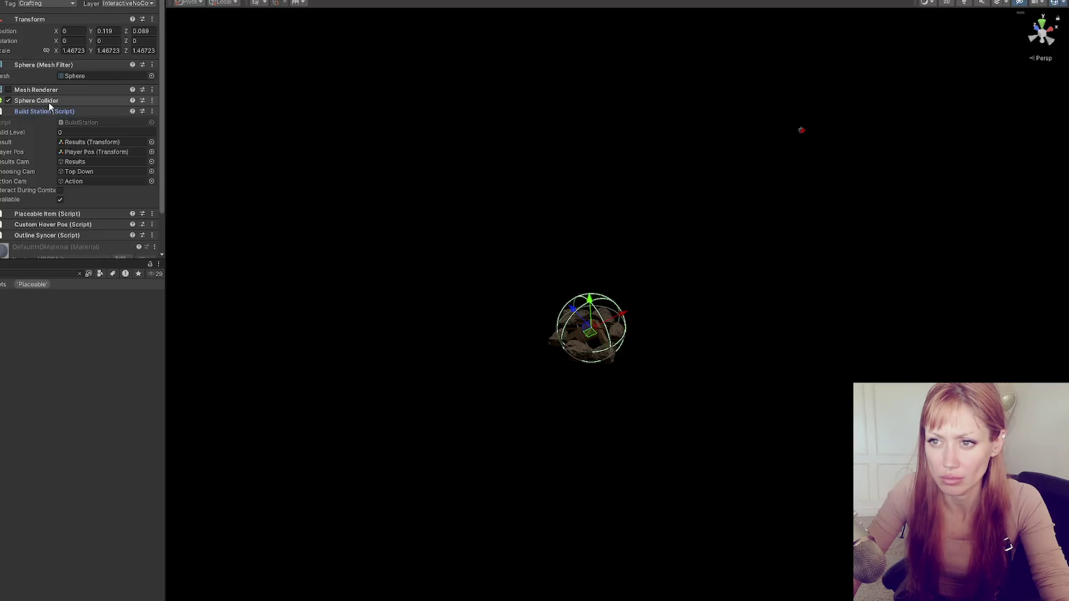
{"action": "double_click", "coordinate": [100, 180]}
{"action": "key", "text": "alt+shift+a"}
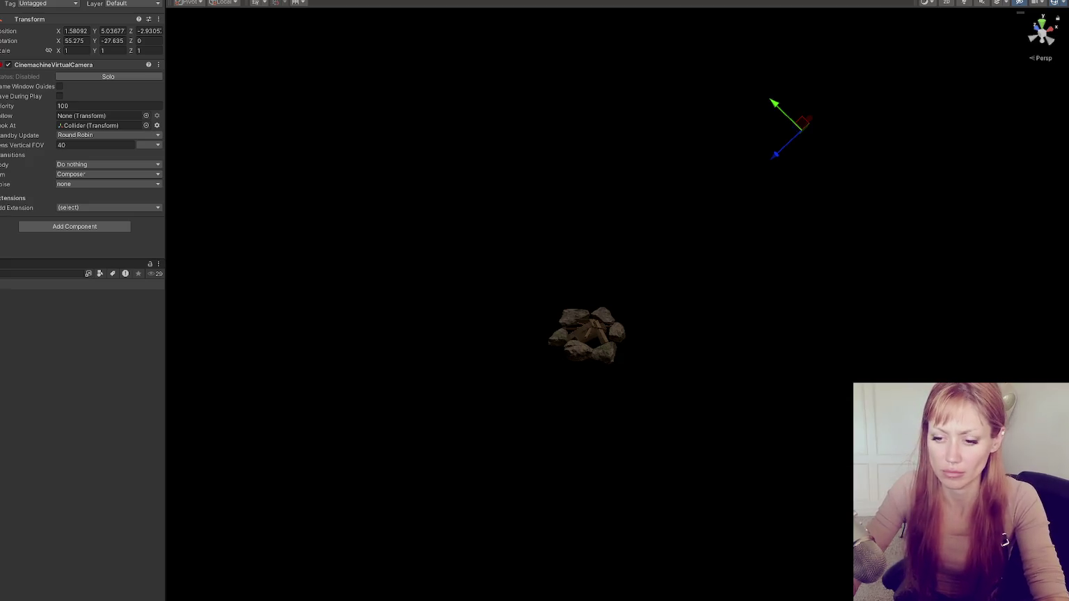
{"action": "key", "text": "alt+Tab"}
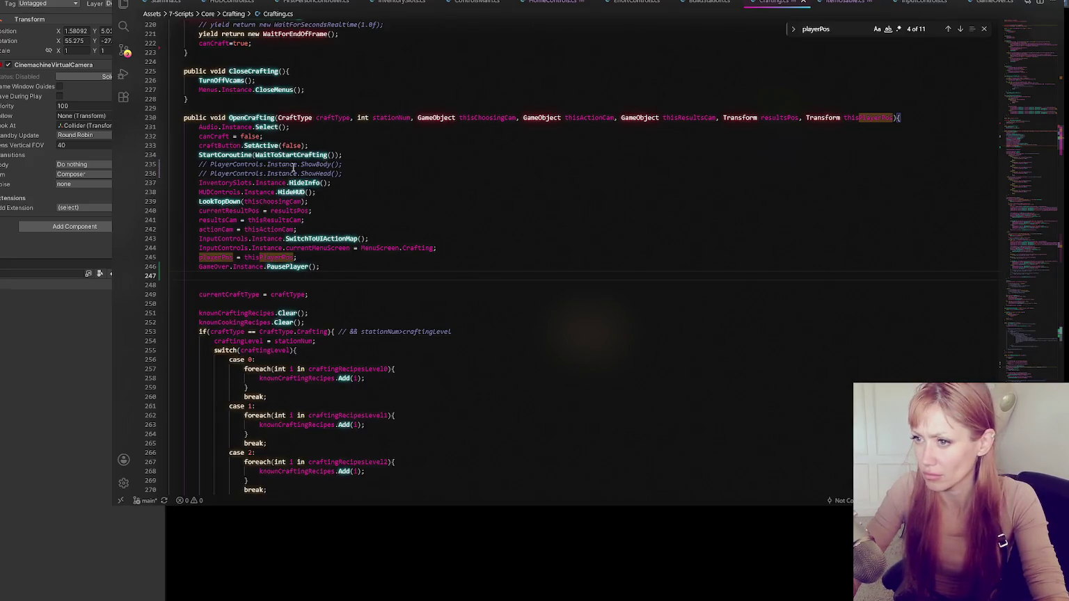
Step through every actionCam match in Crafting.cs, from line 242 to lines 655 and 664
{"action": "left_click", "coordinate": [590, 118]}
{"action": "double_click", "coordinate": [231, 229]}
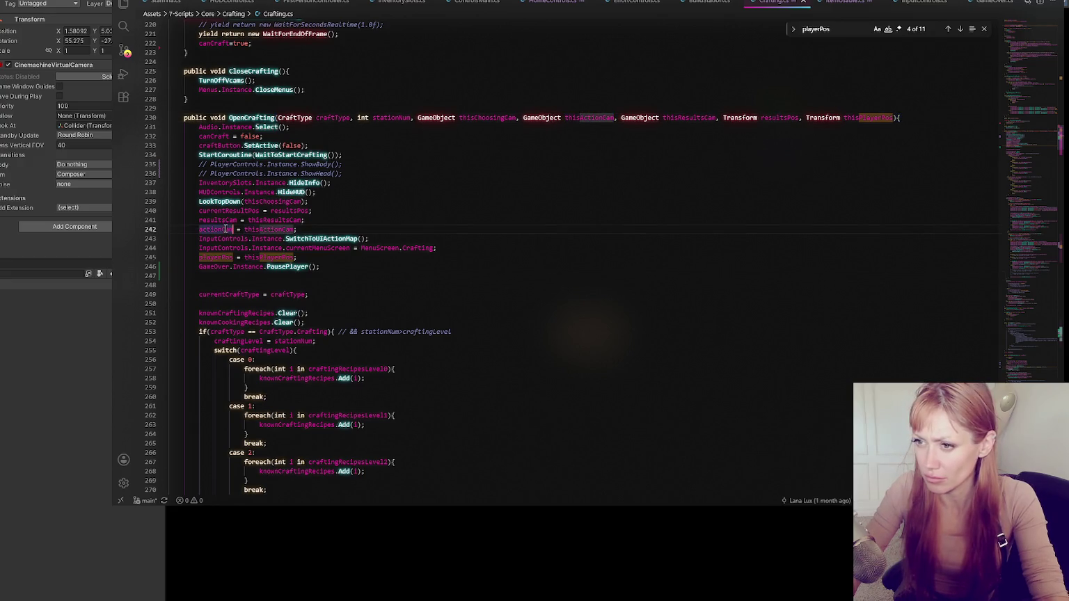
{"action": "key", "text": "ctrl+f"}
{"action": "left_click", "coordinate": [961, 31]}
{"action": "left_click", "coordinate": [960, 31]}
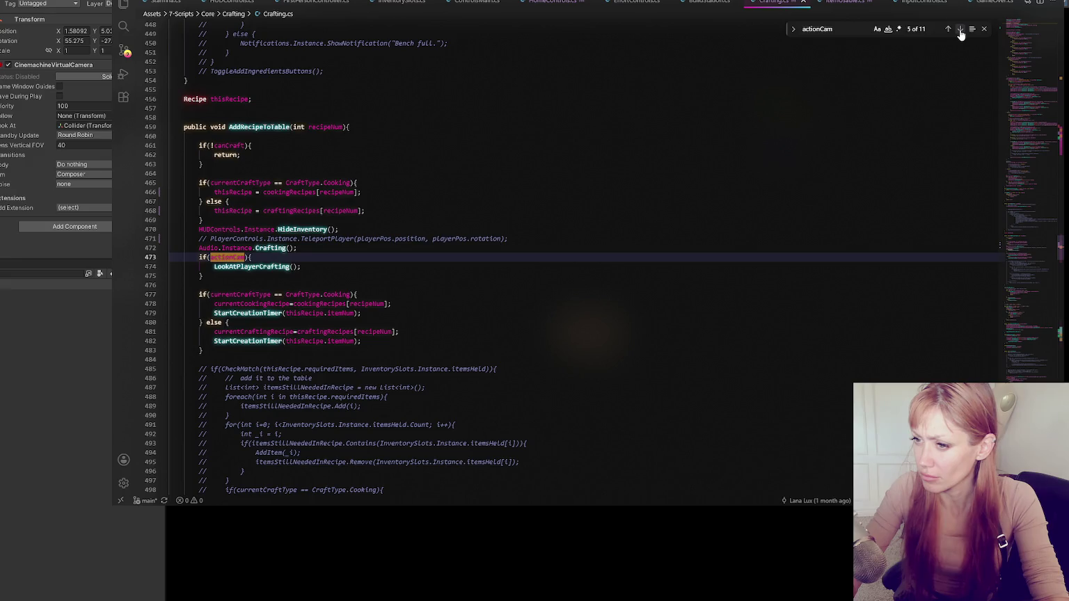
{"action": "left_click", "coordinate": [960, 30]}
{"action": "left_click", "coordinate": [960, 31]}
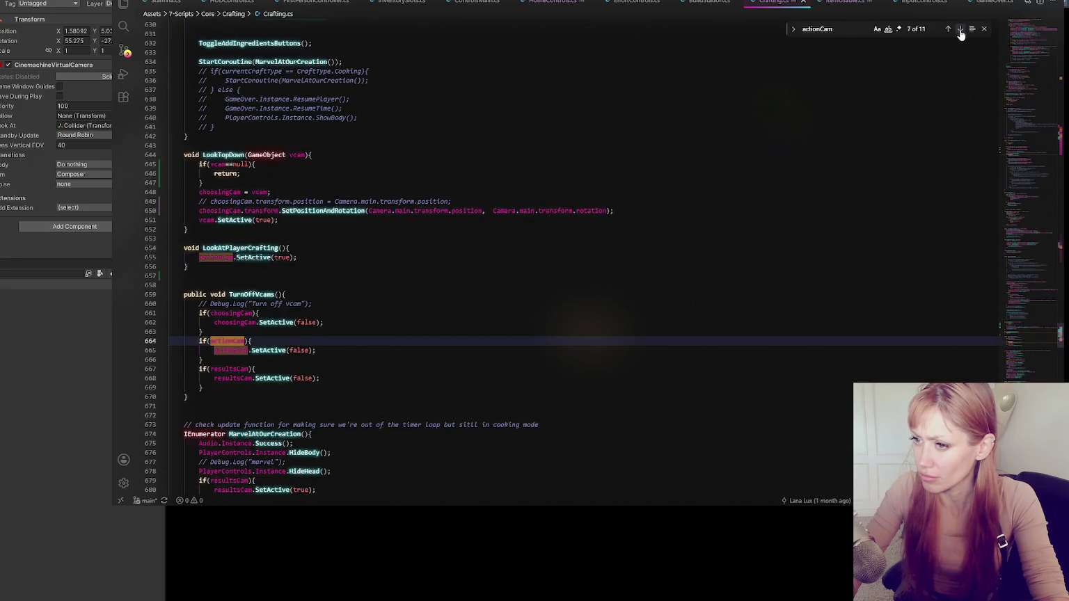
{"action": "left_click", "coordinate": [362, 276]}
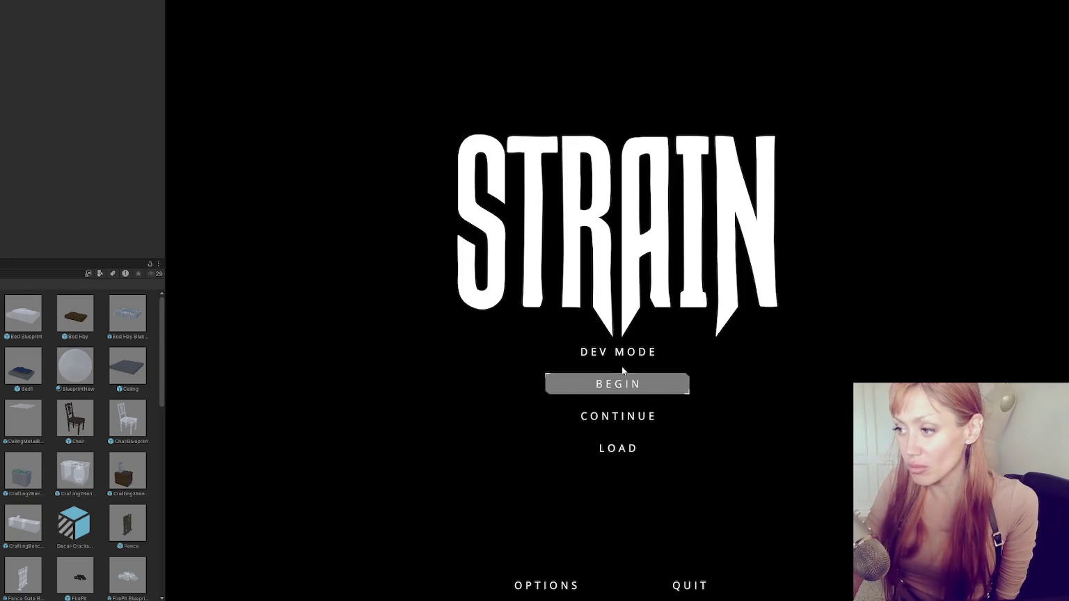
Widen the Game view and start STRAIN in DEV MODE from the title menu
{"action": "left_click_drag", "start_coordinate": [167, 138], "coordinate": [33, 151]}
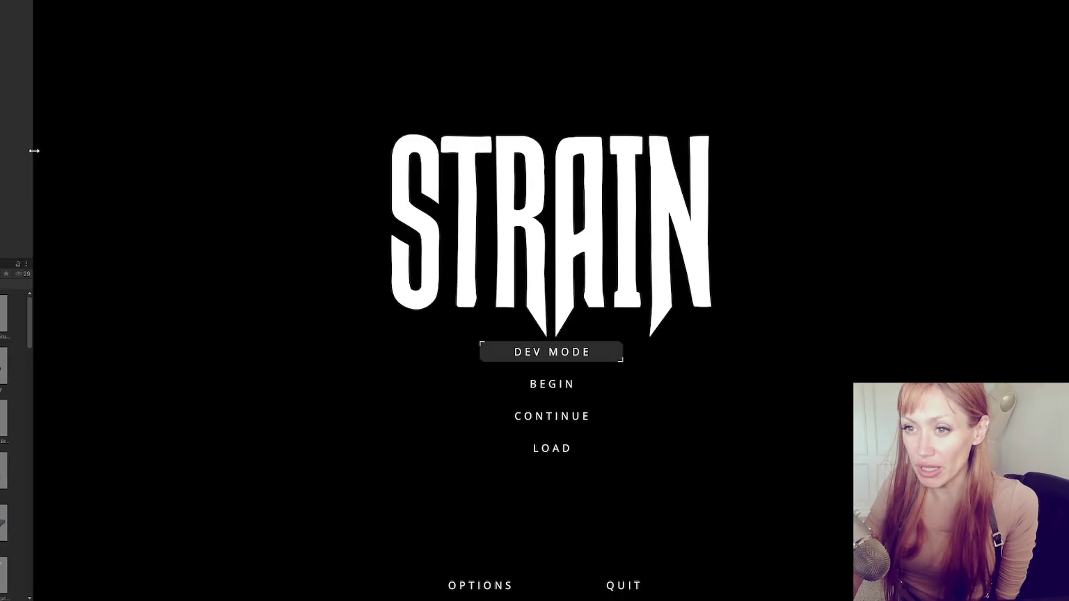
{"action": "left_click", "coordinate": [580, 355]}
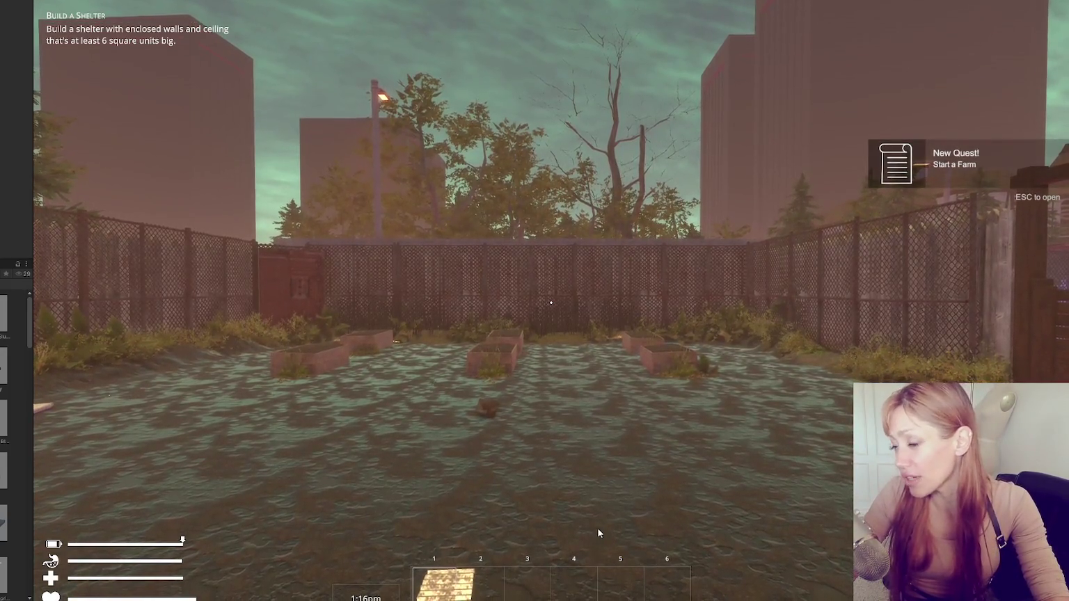
Walk to the book on the ground and pick up Building Basics
{"action": "key", "text": "w"}
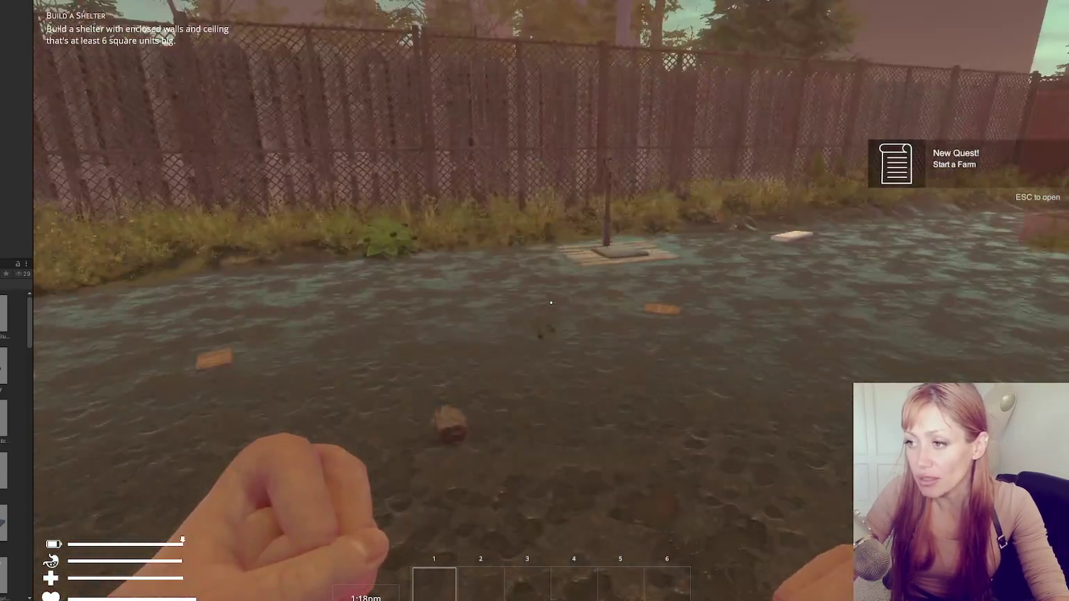
{"action": "key", "text": "w"}
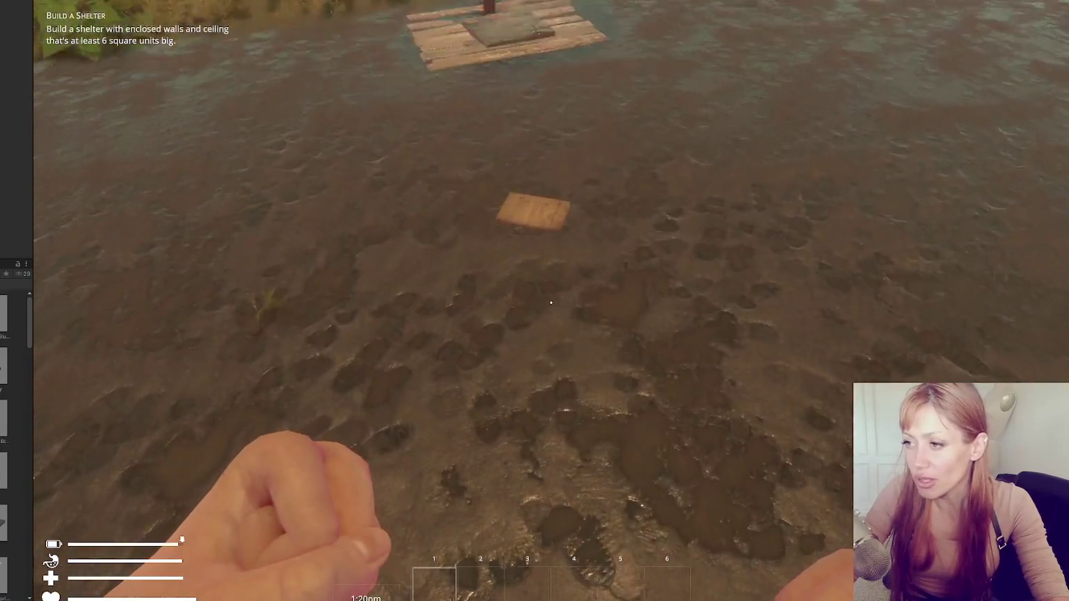
{"action": "key", "text": "e"}
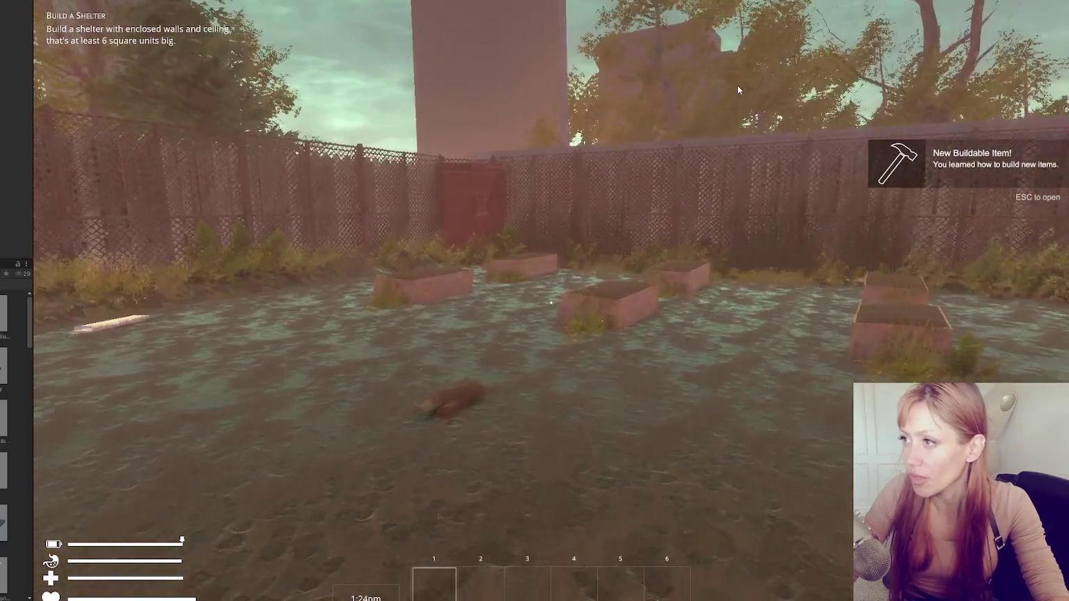
Choose the firepit from the build list to start placing it
{"action": "key", "text": "Escape"}
{"action": "left_click", "coordinate": [426, 150]}
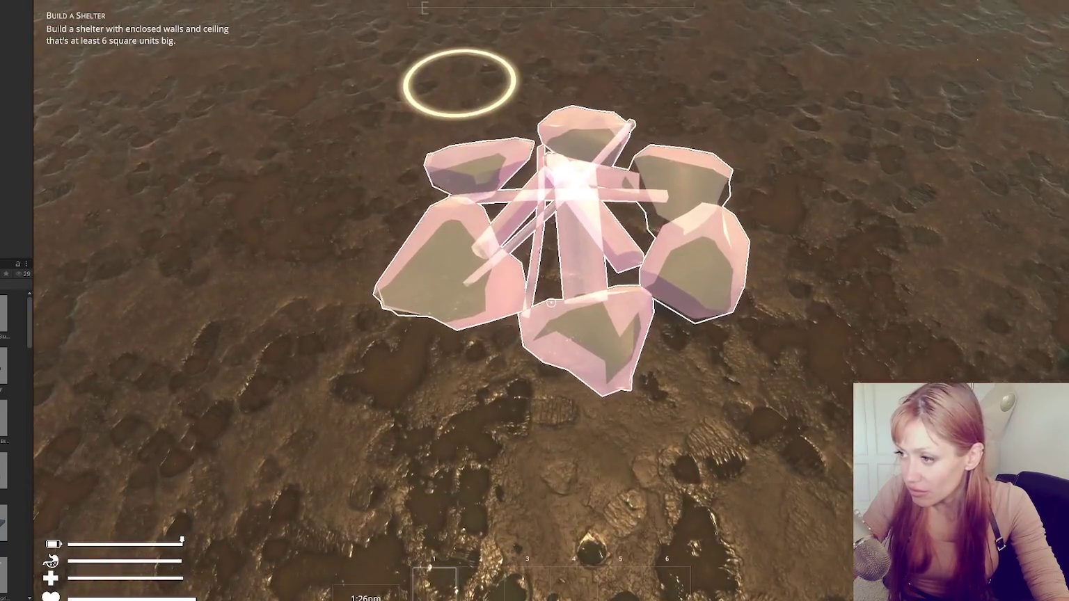
{"action": "key", "text": "Escape"}
{"action": "key", "text": "grave"}
{"action": "type", "text": "s"}
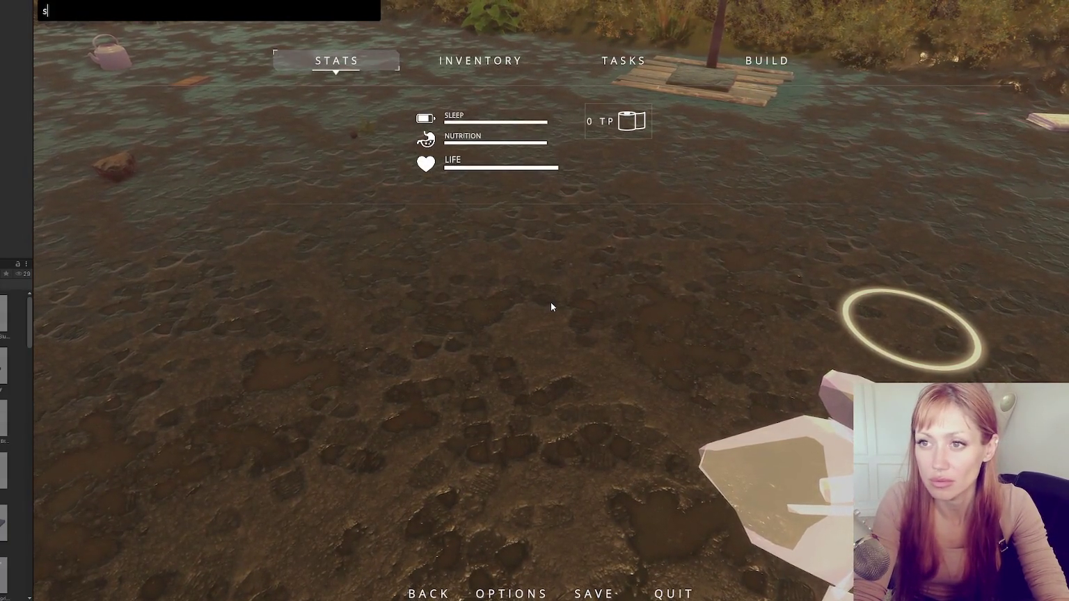
{"action": "key", "text": "Return"}
{"action": "key", "text": "Escape"}
Pick up two stones near the crystal in the yard
{"action": "left_click", "coordinate": [532, 334]}
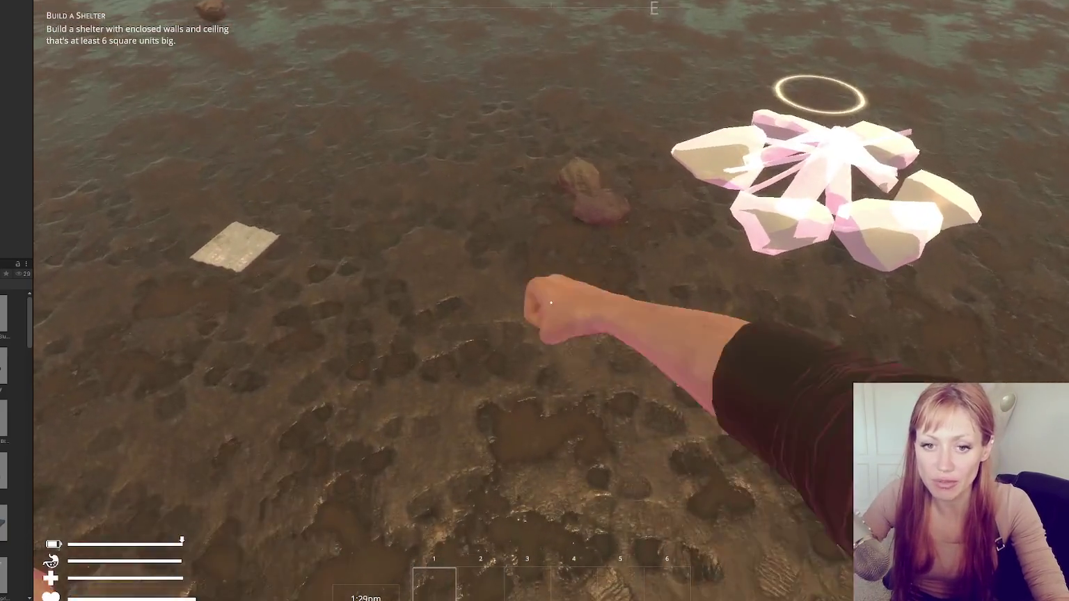
{"action": "key", "text": "w"}
{"action": "key", "text": "e"}
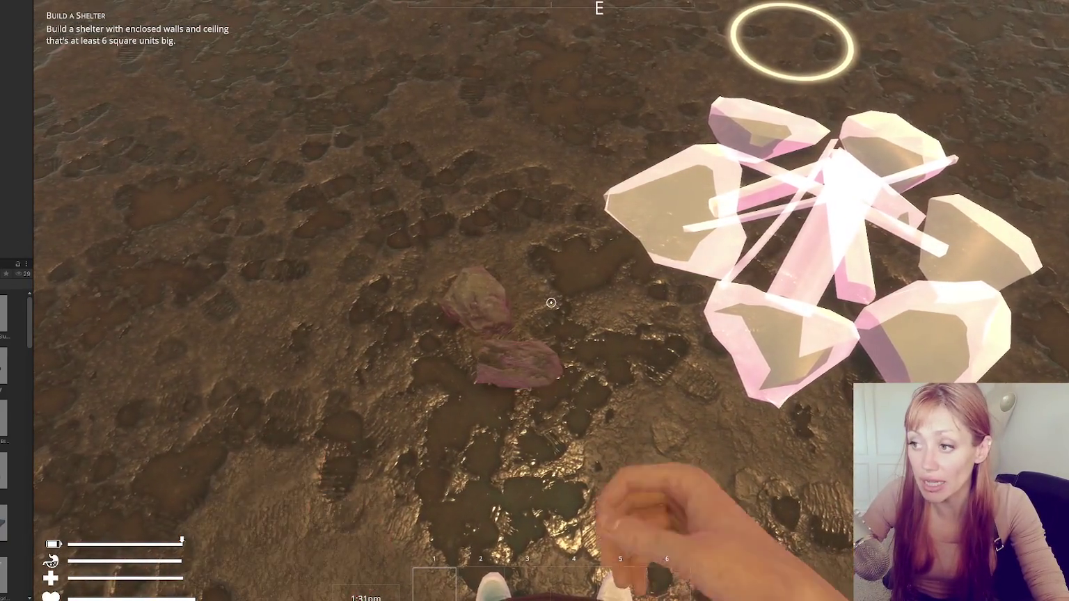
{"action": "key", "text": "e"}
{"action": "key", "text": "w"}
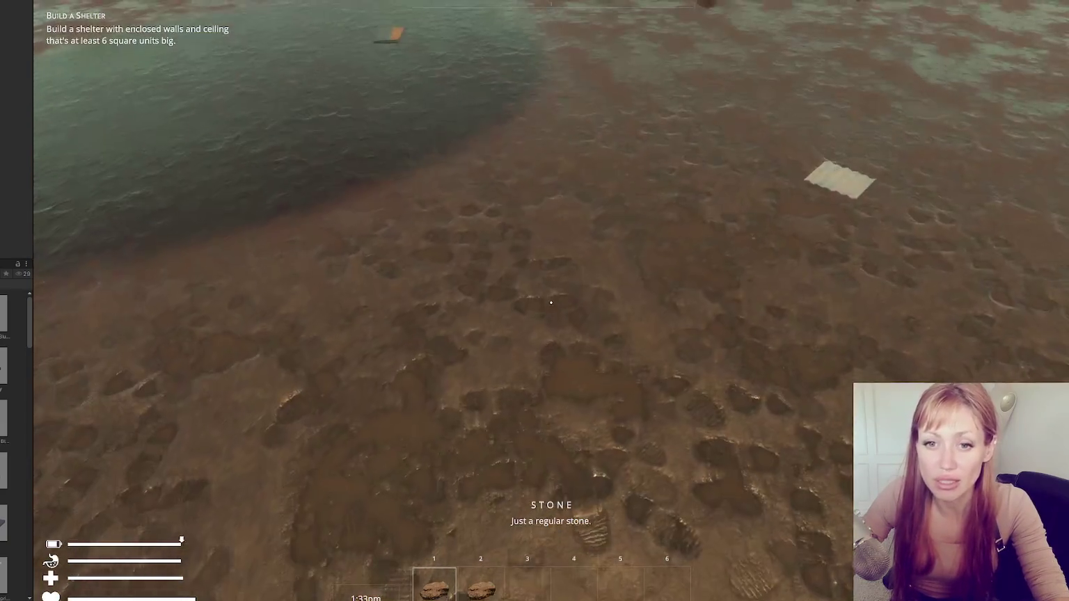
{"action": "key", "text": "s"}
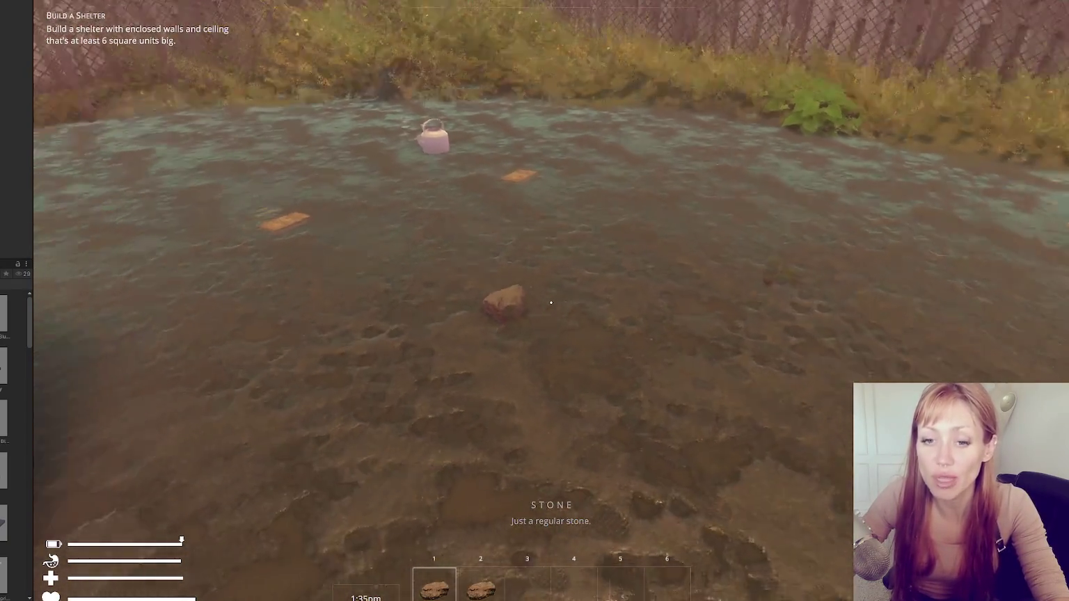
Enter 'testing' in the developer console from the pause menu
{"action": "key", "text": "Escape"}
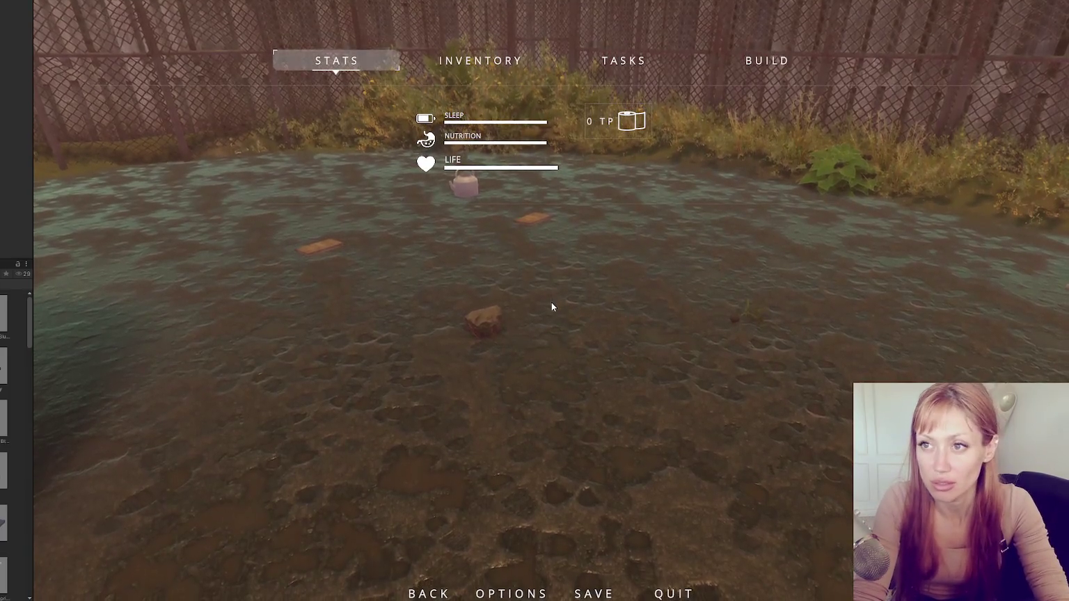
{"action": "type", "text": "k"}
{"action": "key", "text": "BackSpace"}
{"action": "type", "text": "testing"}
{"action": "type", "text": "kindling"}
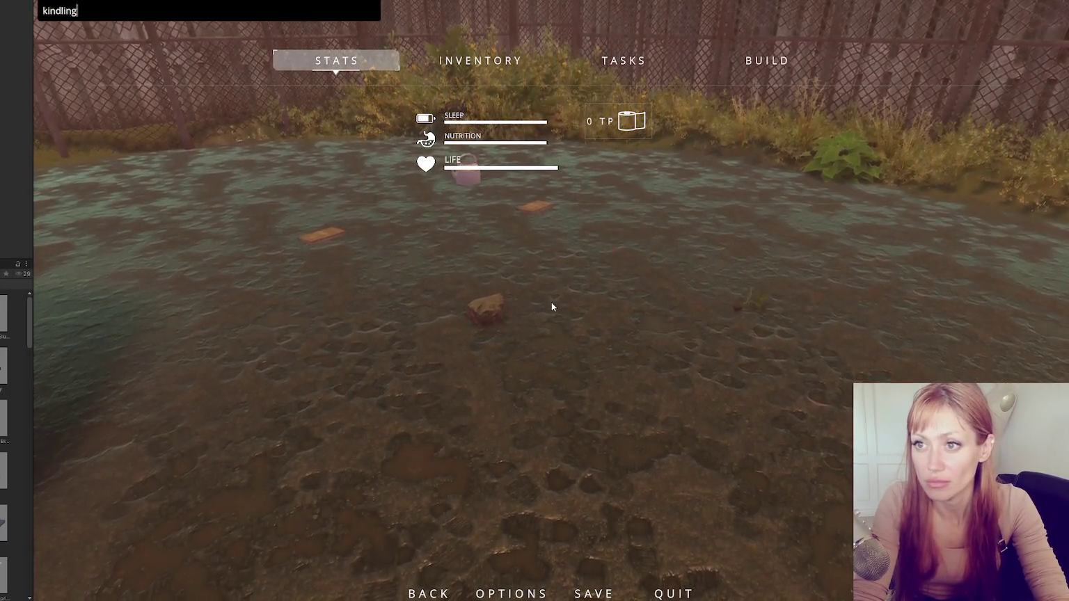
{"action": "key", "text": "Return"}
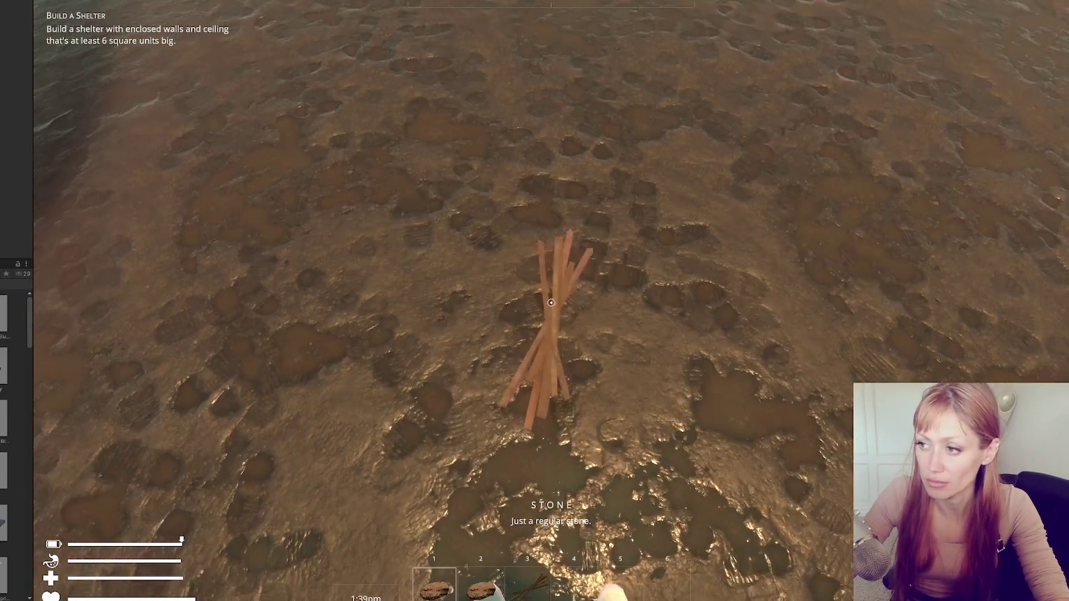
Place the campfire blueprint and add stones to finish building the campfire
{"action": "left_click", "coordinate": [551, 302]}
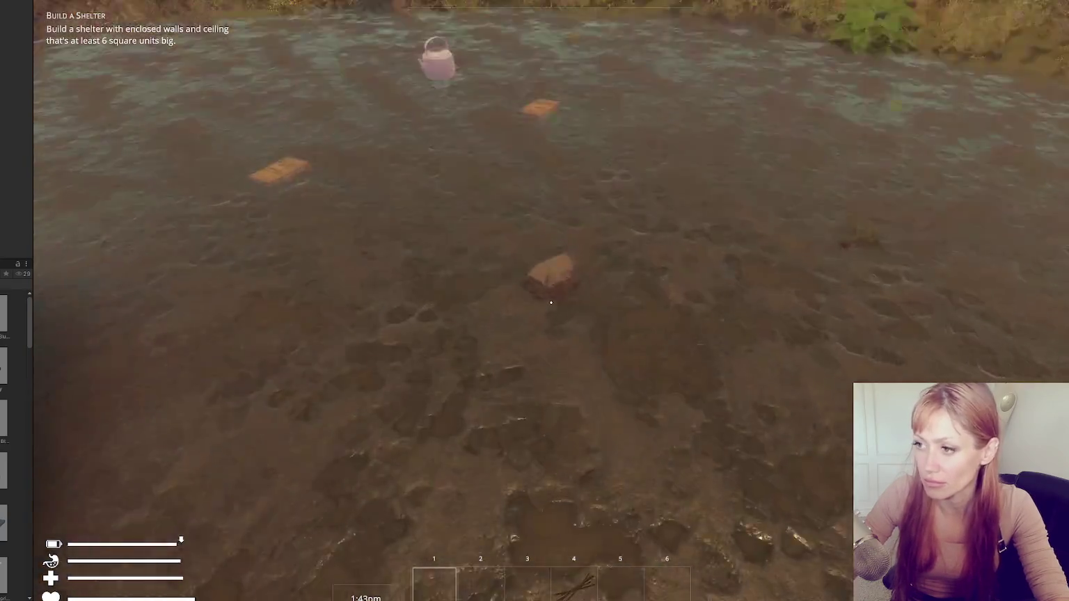
{"action": "left_click", "coordinate": [551, 302]}
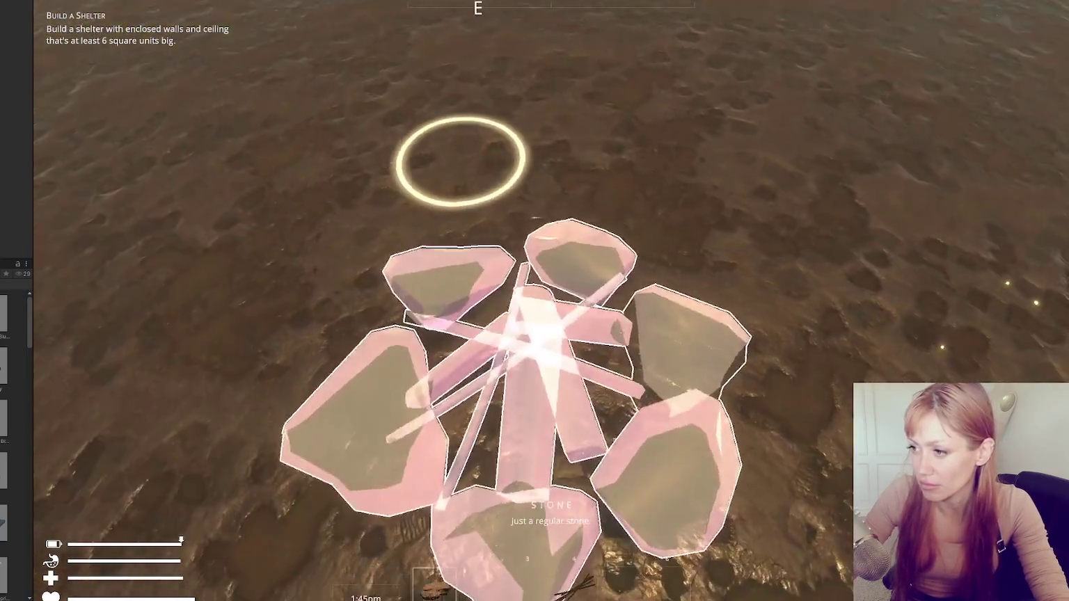
{"action": "left_click", "coordinate": [550, 302]}
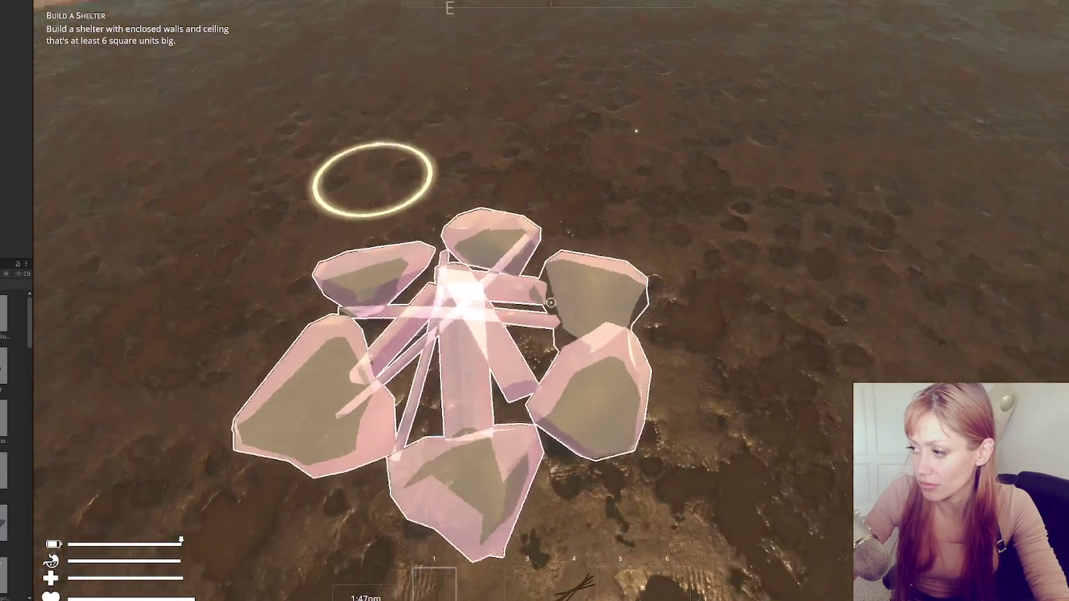
{"action": "key", "text": "e"}
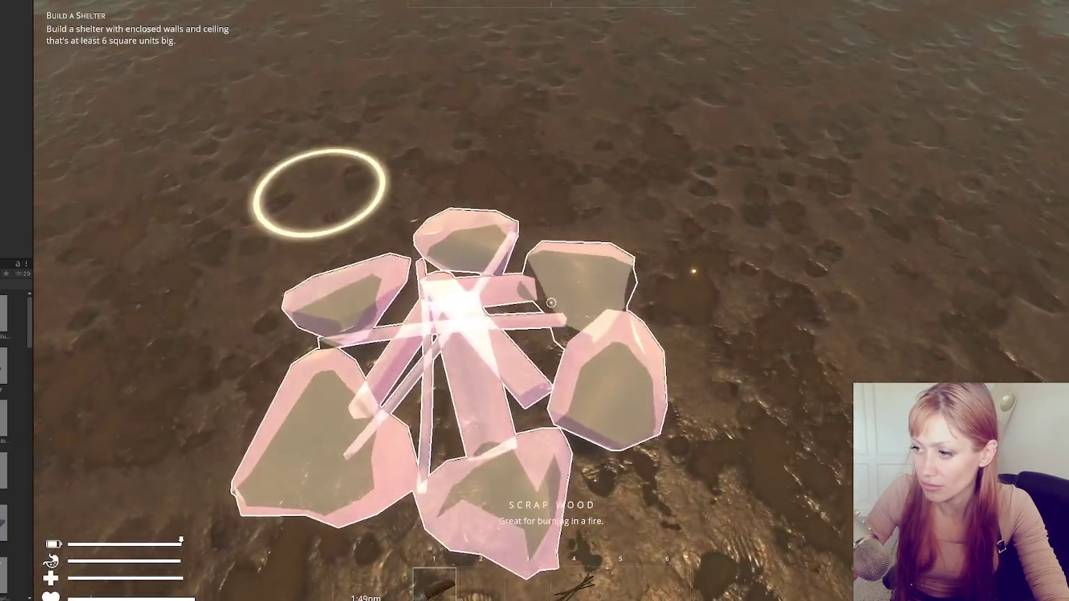
{"action": "left_click", "coordinate": [551, 303]}
Save the game, overwriting the existing save slot
{"action": "key", "text": "Tab"}
{"action": "left_click", "coordinate": [592, 592]}
{"action": "left_click", "coordinate": [697, 282]}
{"action": "left_click", "coordinate": [572, 316]}
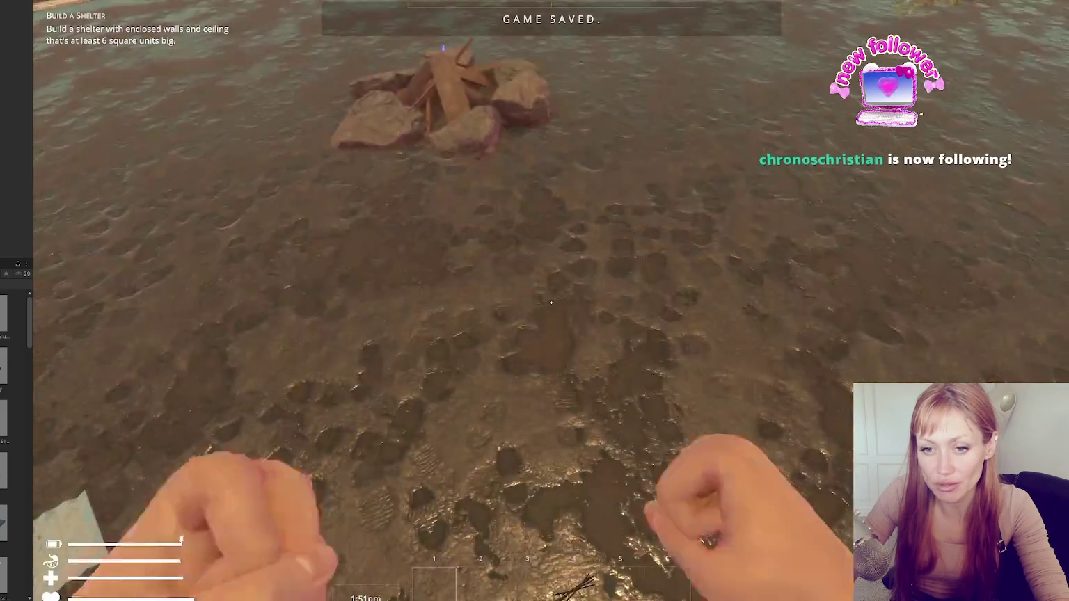
Open and close the fire pit's Crafting Bench menu several times
{"action": "key", "text": "w"}
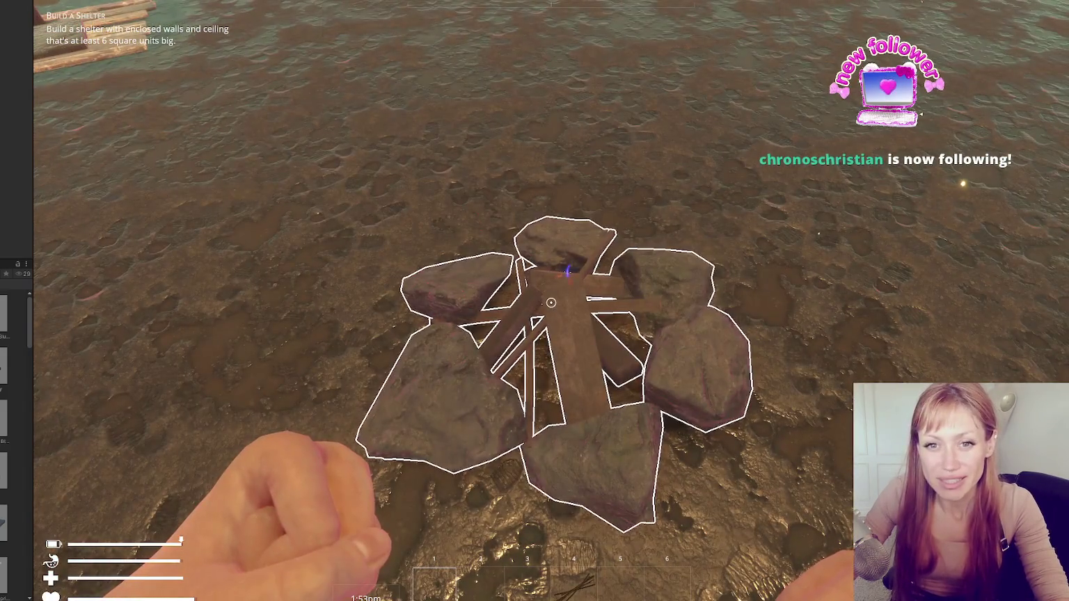
{"action": "key", "text": "s"}
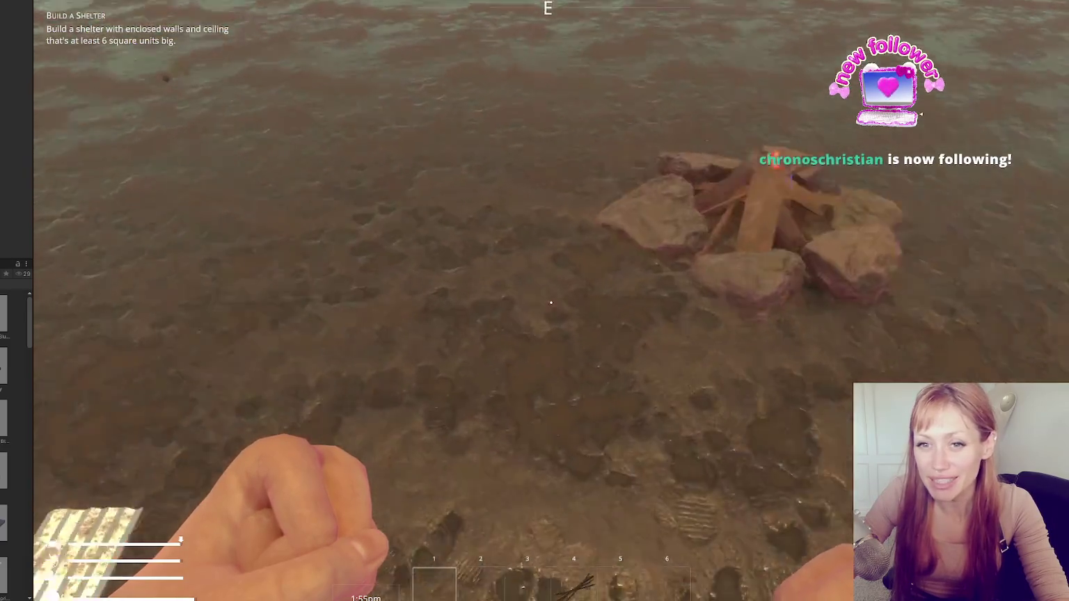
{"action": "key", "text": "e"}
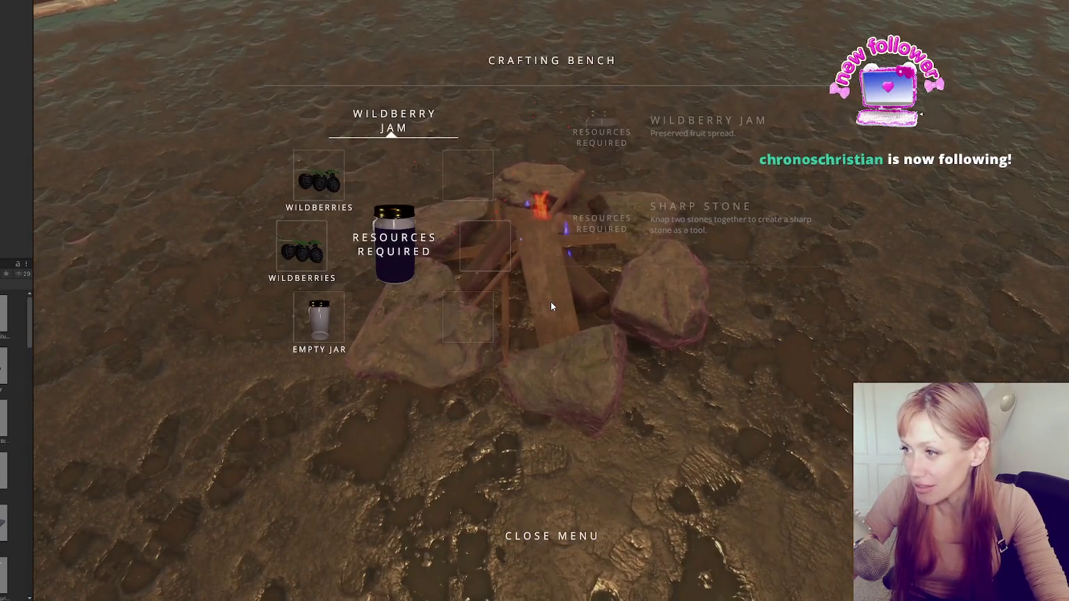
{"action": "key", "text": "Escape"}
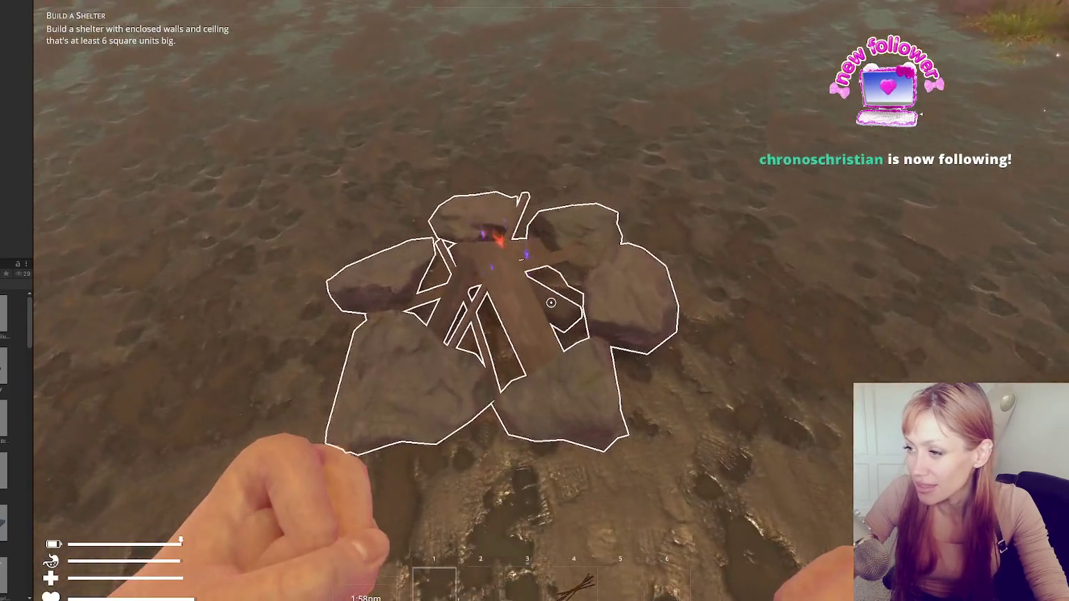
{"action": "key", "text": "e"}
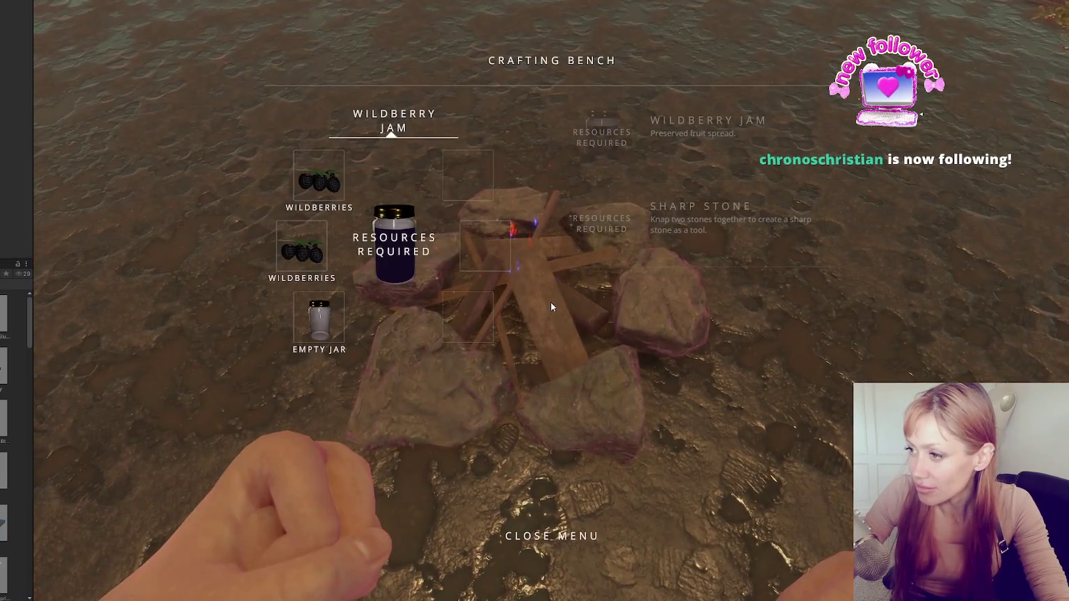
{"action": "key", "text": "Escape"}
{"action": "key", "text": "Escape"}
{"action": "key", "text": "Escape"}
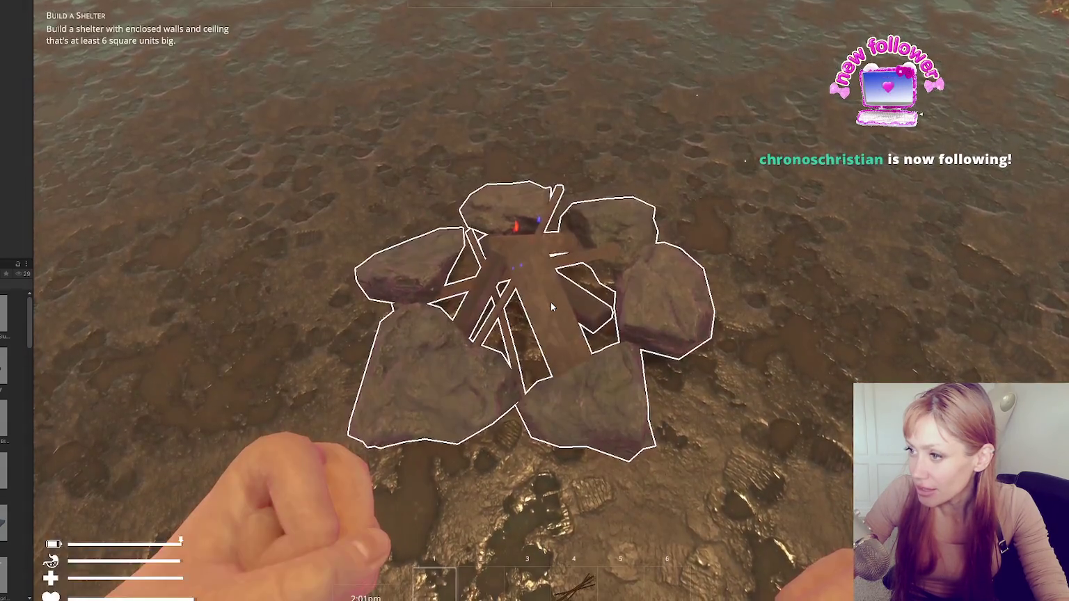
{"action": "key", "text": "e"}
{"action": "key", "text": "Escape"}
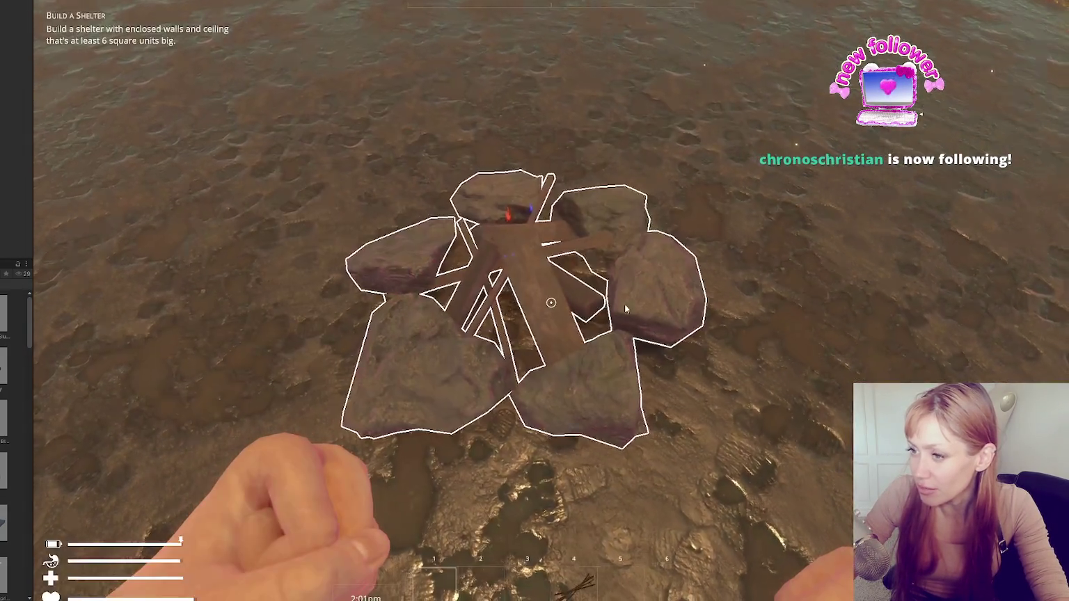
{"action": "key", "text": "s"}
Harvest wildberries from the berry bush and bring up the pause menu console
{"action": "key", "text": "w"}
{"action": "mouse_move", "coordinate": [550, 302]}
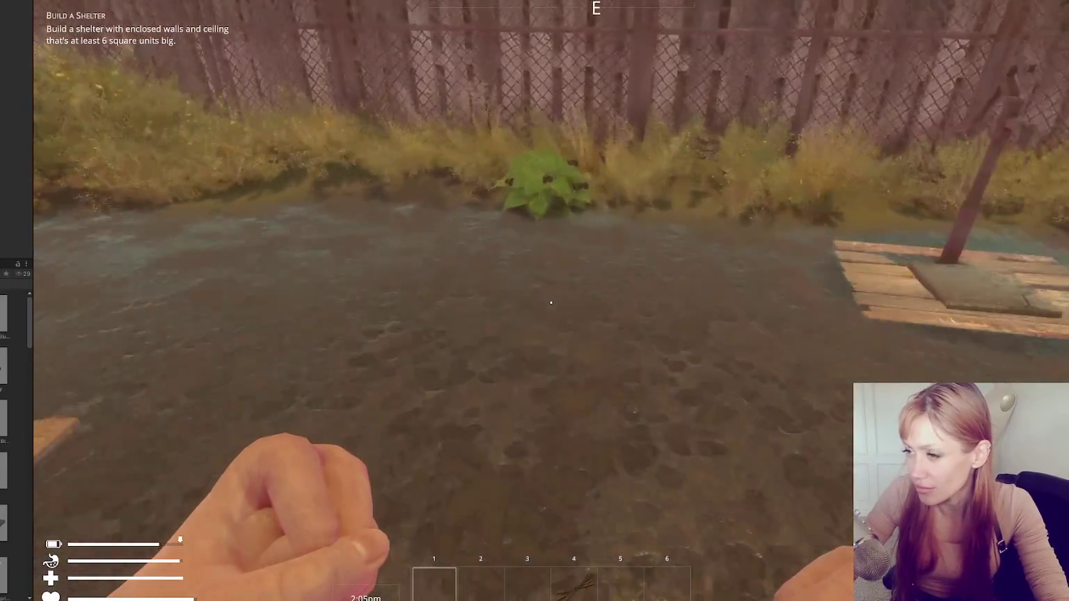
{"action": "key", "text": "w"}
{"action": "key", "text": "e"}
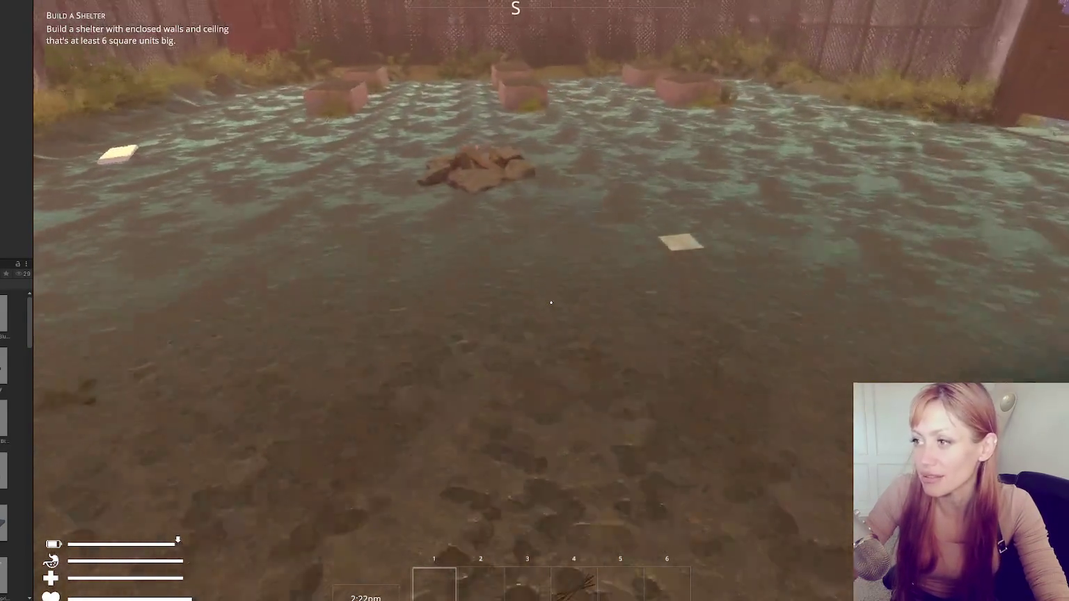
{"action": "key", "text": "Escape"}
Try spawning raspberries with the console's additem command
{"action": "type", "text": "raspberr"}
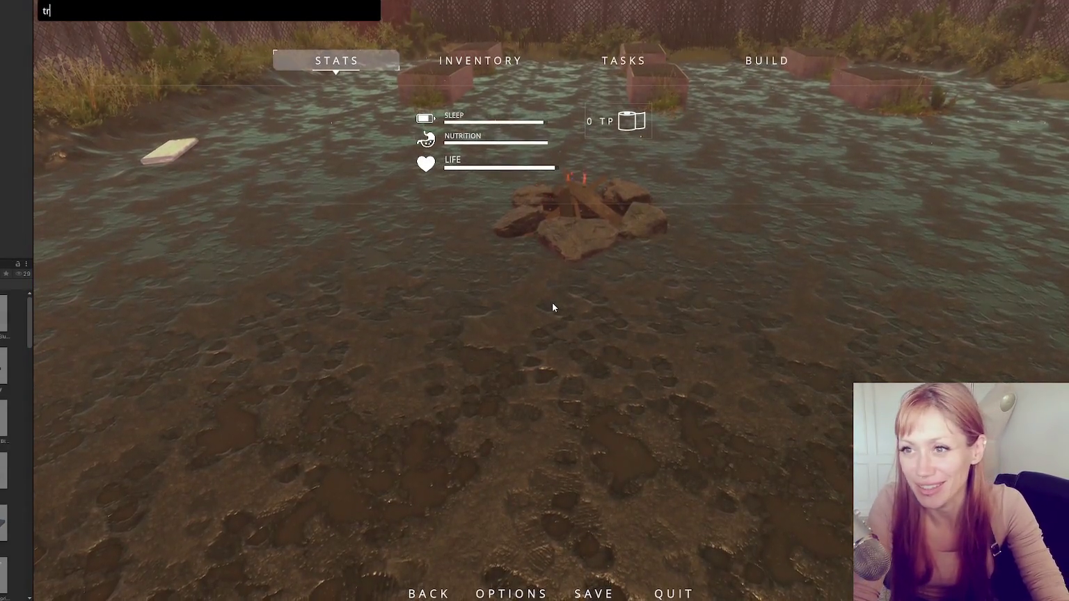
{"action": "key", "text": "Return"}
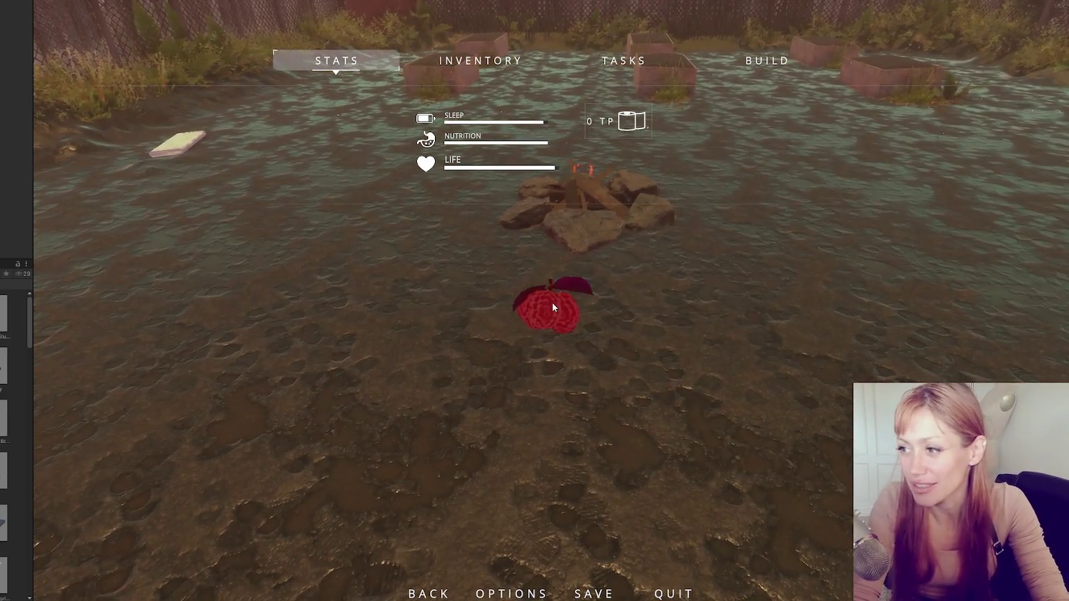
{"action": "key", "text": "Escape"}
{"action": "key", "text": "e"}
{"action": "key", "text": "Escape"}
{"action": "type", "text": "additem"}
{"action": "key", "text": "Escape"}
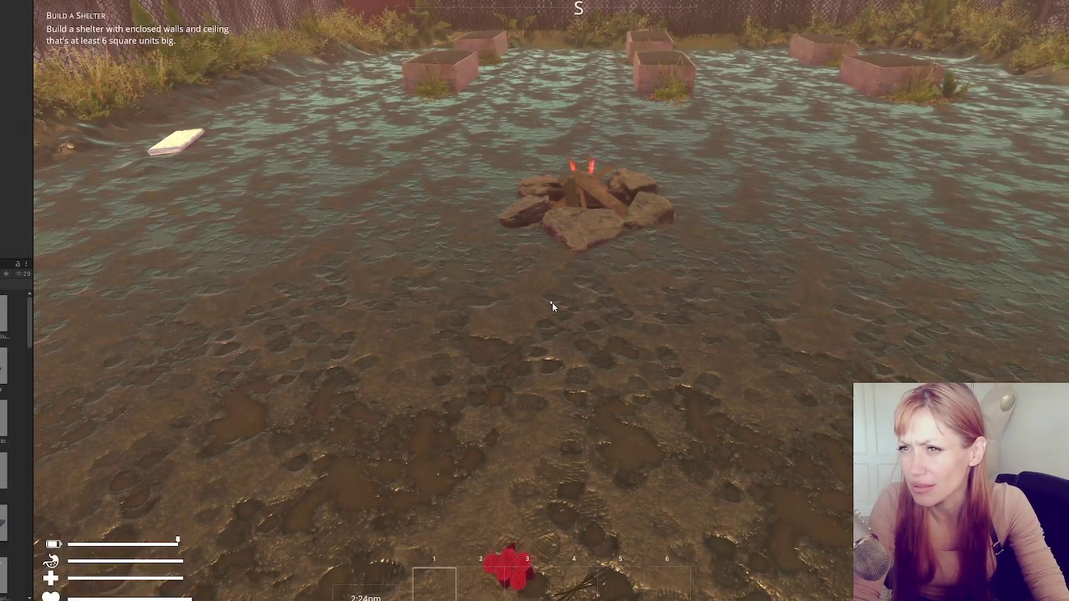
Spawn blackberries and wildberries from the item console
{"action": "key", "text": "Escape"}
{"action": "type", "text": "blackber"}
{"action": "key", "text": "Escape"}
{"action": "key", "text": "Escape"}
{"action": "key", "text": "Escape"}
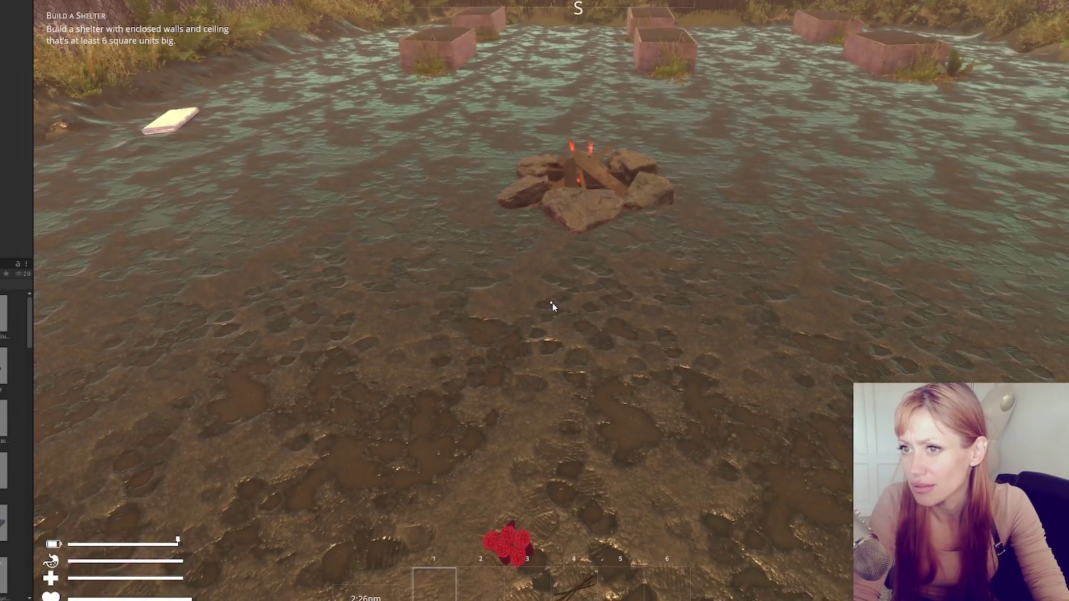
{"action": "key", "text": "Escape"}
{"action": "type", "text": "wild"}
{"action": "type", "text": "es"}
{"action": "key", "text": "Return"}
{"action": "key", "text": "Escape"}
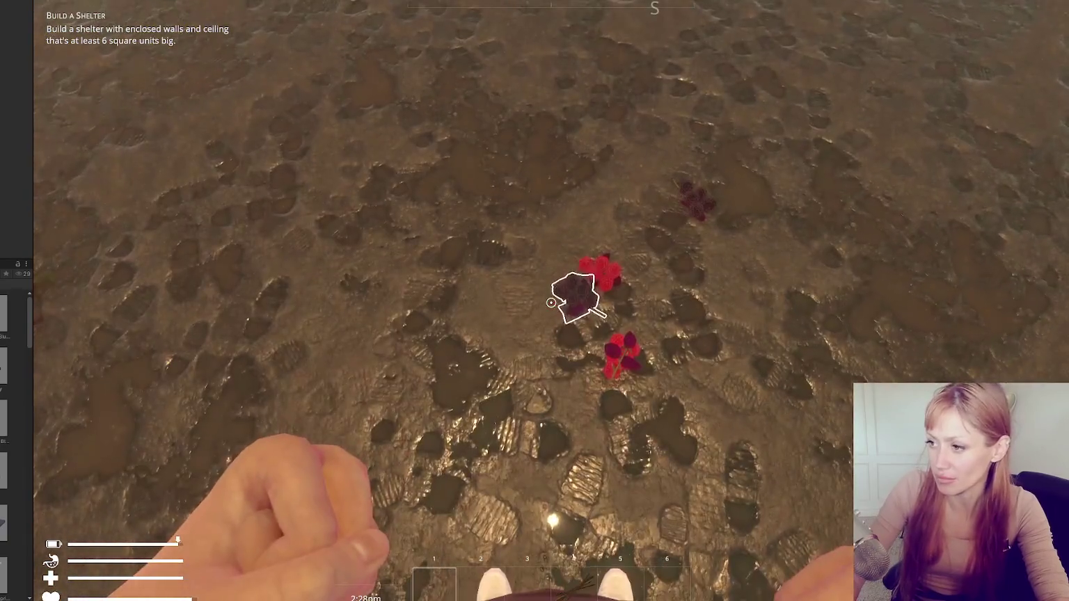
Pick up the spawned berries into the first two inventory slots
{"action": "left_click", "coordinate": [550, 305]}
{"action": "left_click", "coordinate": [550, 303]}
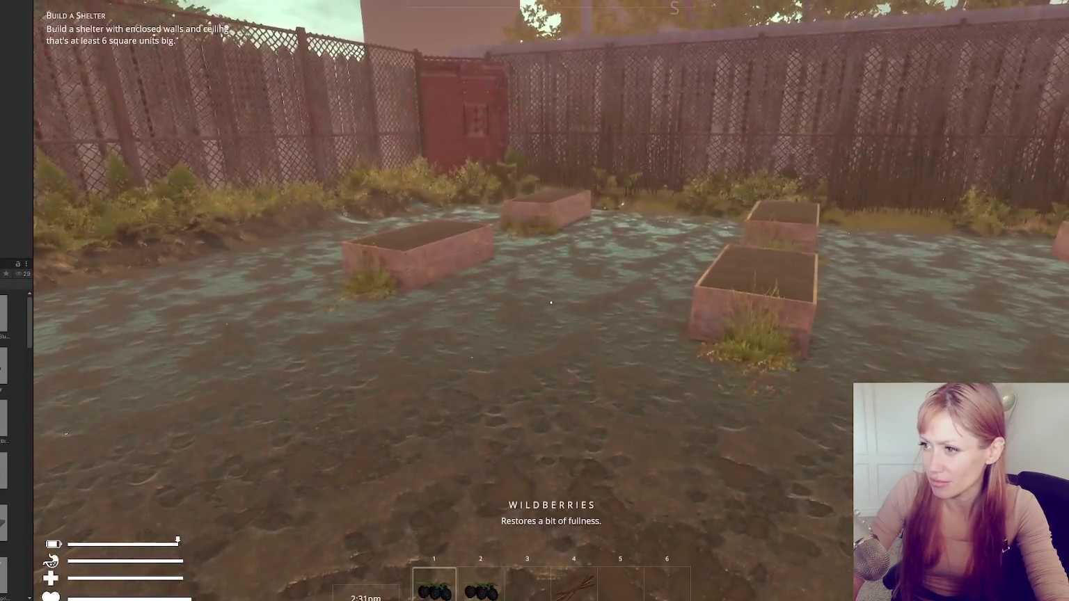
{"action": "key", "text": "Escape"}
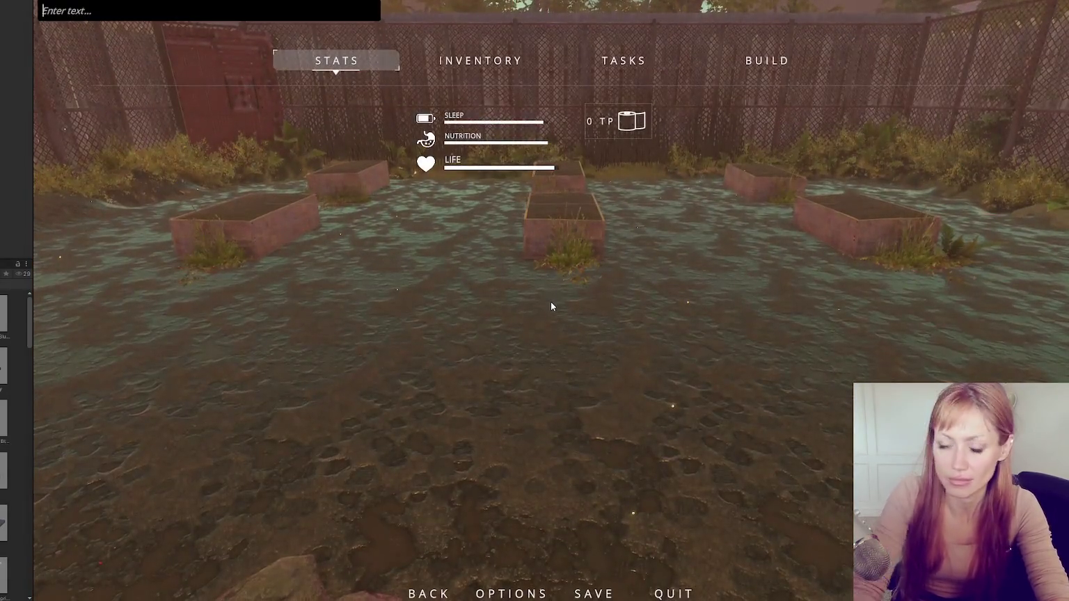
{"action": "type", "text": "empt"}
{"action": "key", "text": "Escape"}
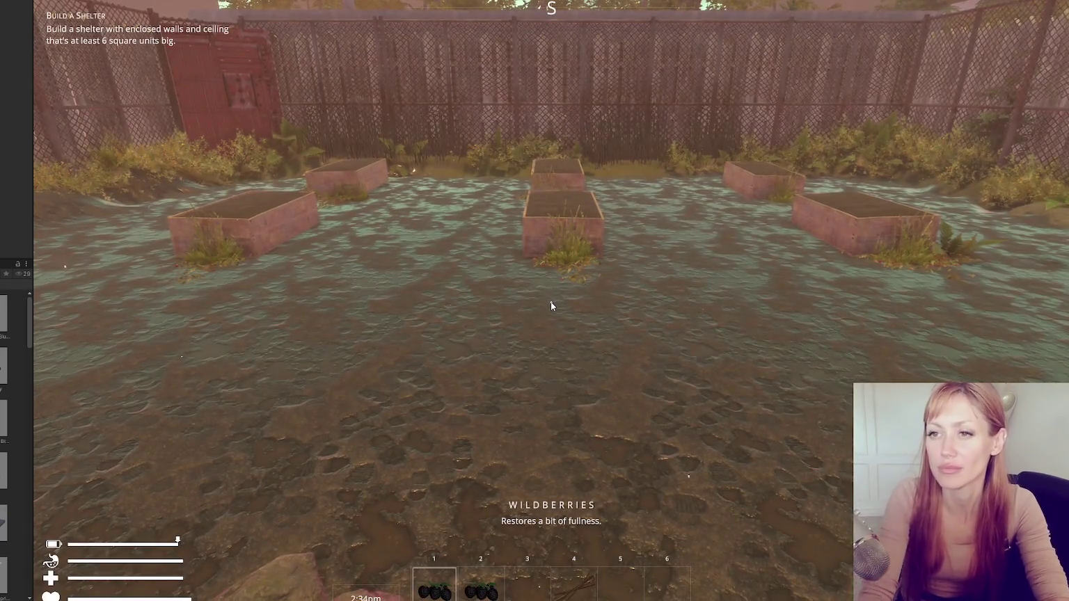
{"action": "key", "text": "Escape"}
{"action": "type", "text": "ty ja"}
{"action": "key", "text": "Return"}
Spawn an 'empty jar' from the console
{"action": "key", "text": "Escape"}
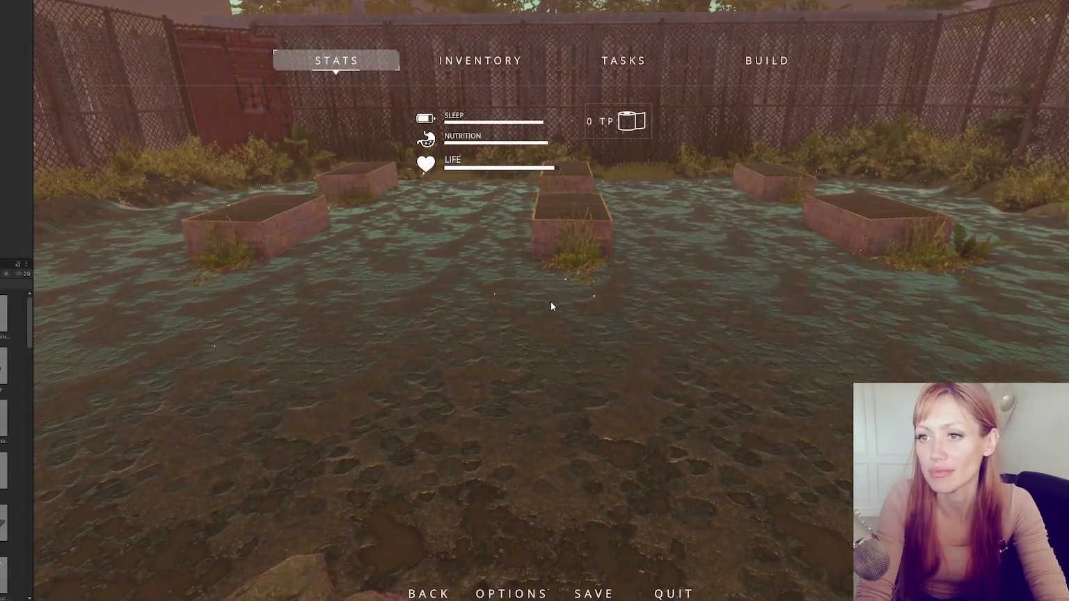
{"action": "type", "text": "empty jar"}
{"action": "key", "text": "Return"}
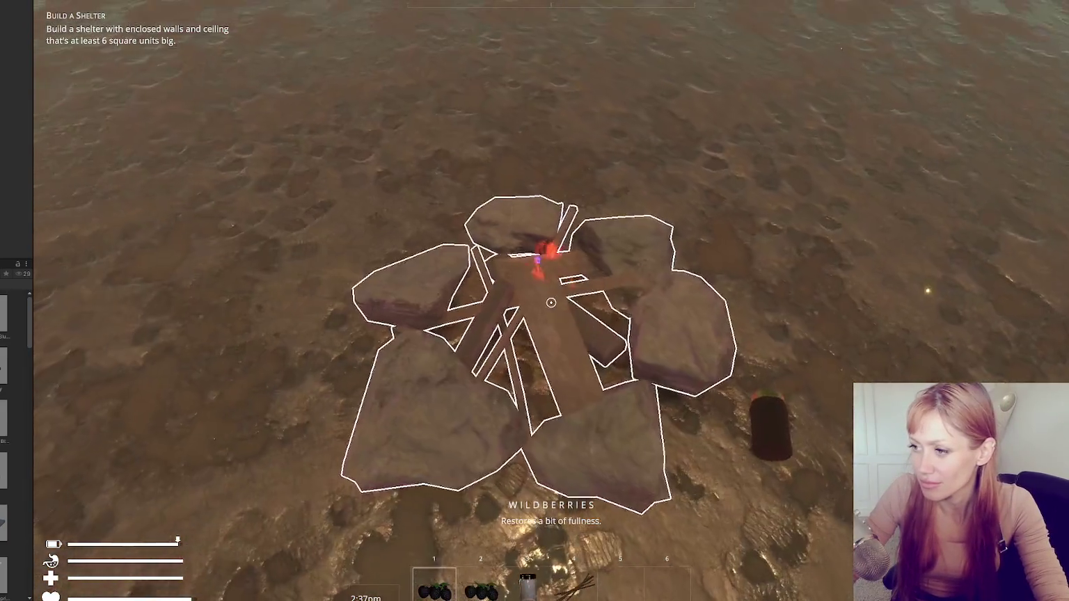
Craft Wildberry Jam at the campfire's Crafting Bench, then exit Play mode
{"action": "key", "text": "e"}
{"action": "left_click", "coordinate": [712, 108]}
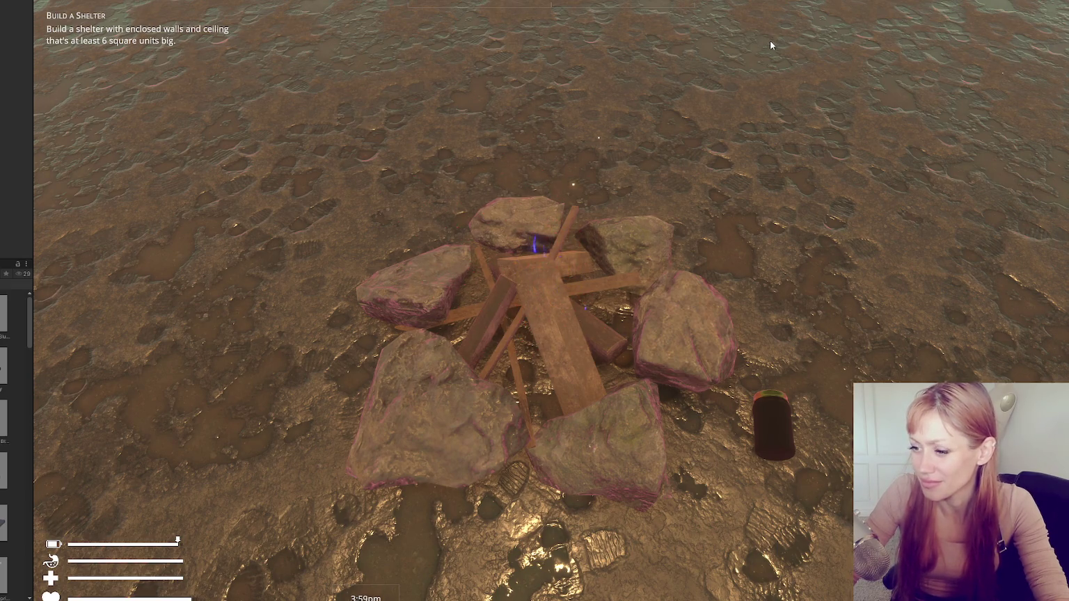
{"action": "key", "text": "ctrl+p"}
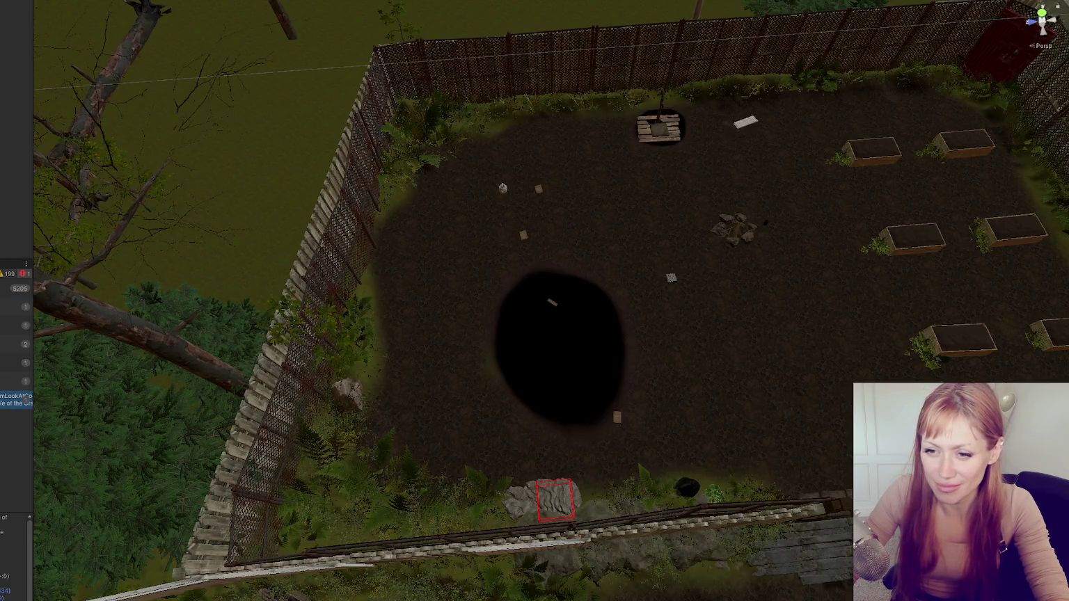
Search Crafting.cs for MarvelAtOurCreation, jump to its definition at line 674, then return to Unity
{"action": "key", "text": "alt+Tab"}
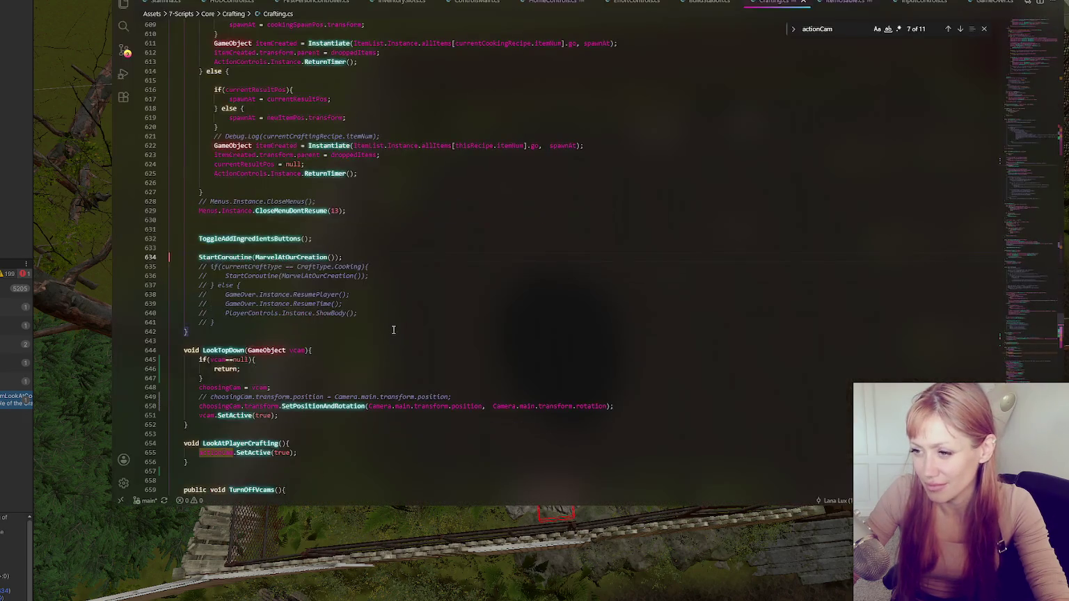
{"action": "left_click", "coordinate": [302, 257]}
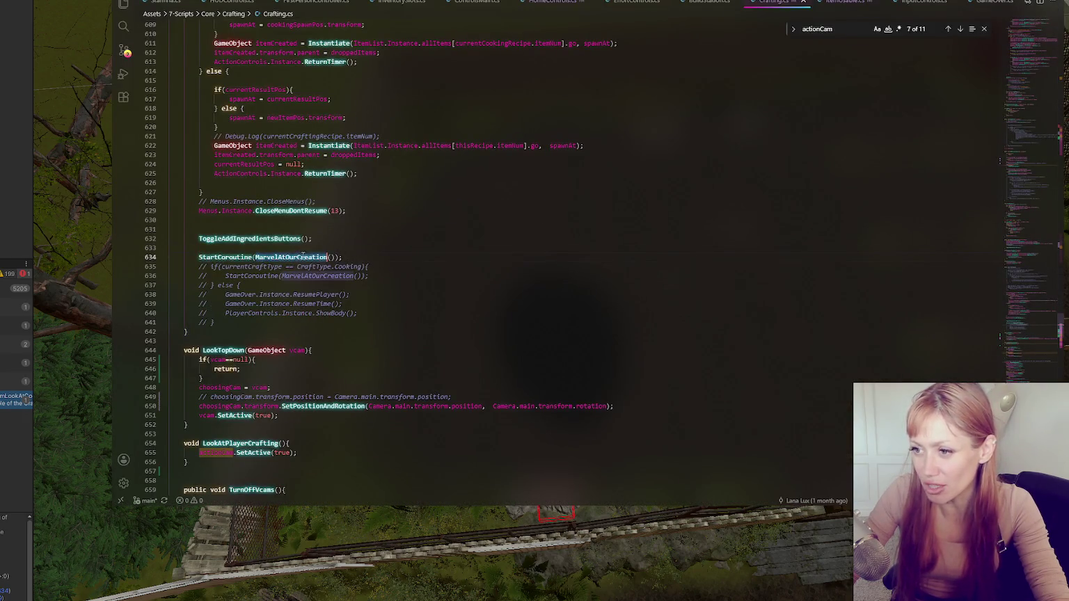
{"action": "key", "text": "ctrl+f"}
{"action": "left_click", "coordinate": [960, 30]}
{"action": "left_click", "coordinate": [960, 31]}
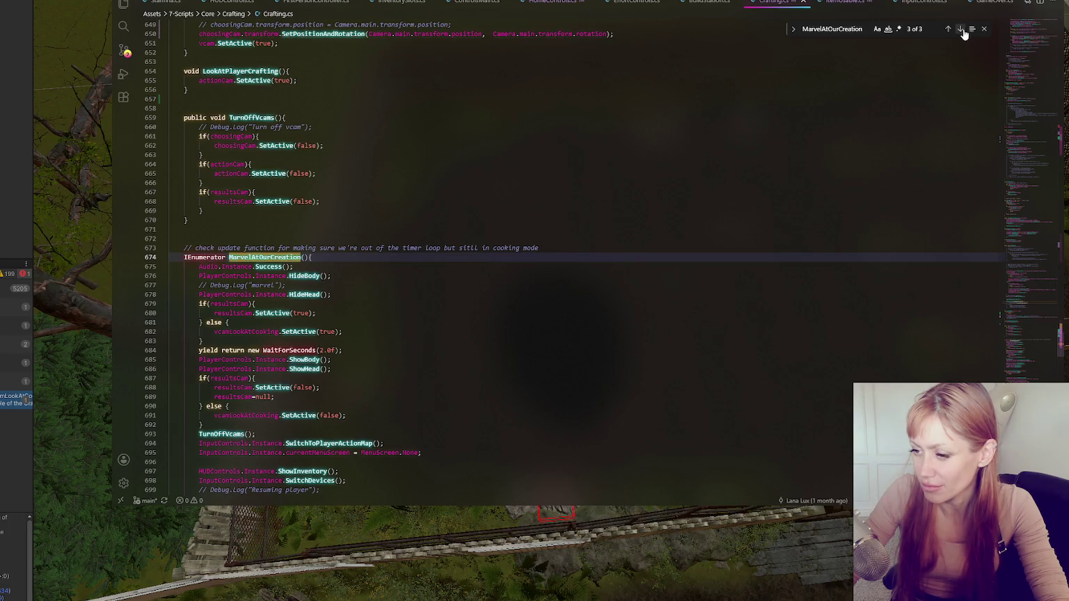
{"action": "key", "text": "alt+Tab"}
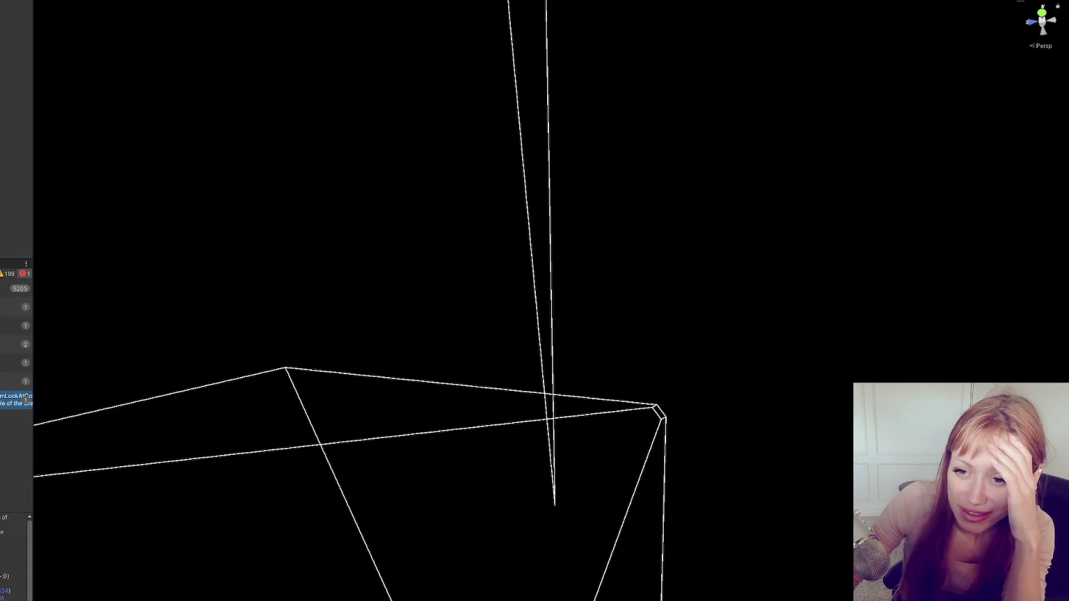
Switch the left dock to a widened Project browser and open the Fence Gate asset
{"action": "key", "text": "ctrl+5"}
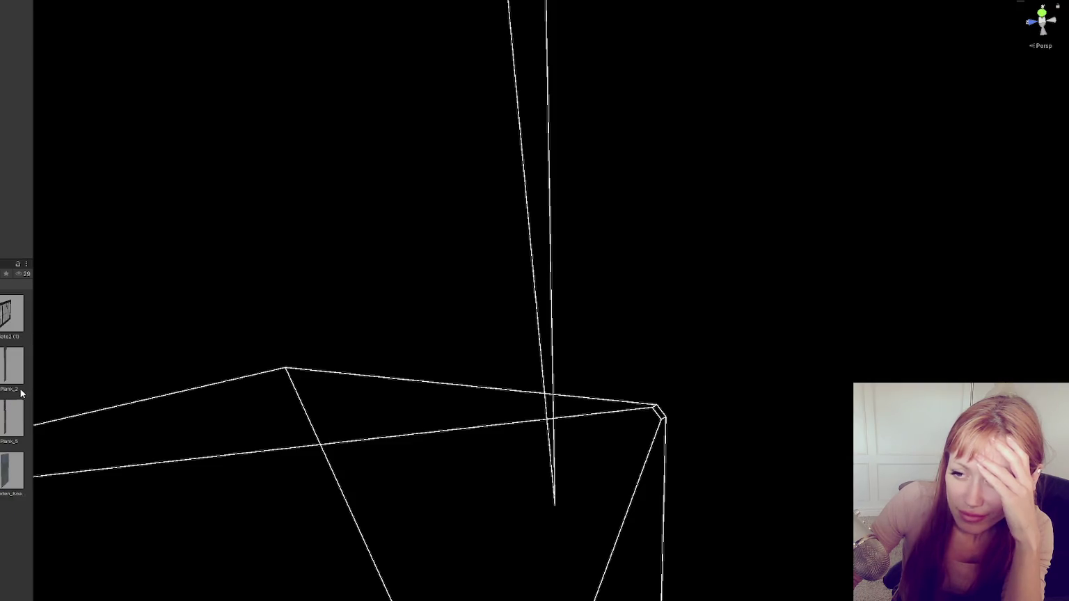
{"action": "left_click_drag", "start_coordinate": [33, 377], "coordinate": [106, 379]}
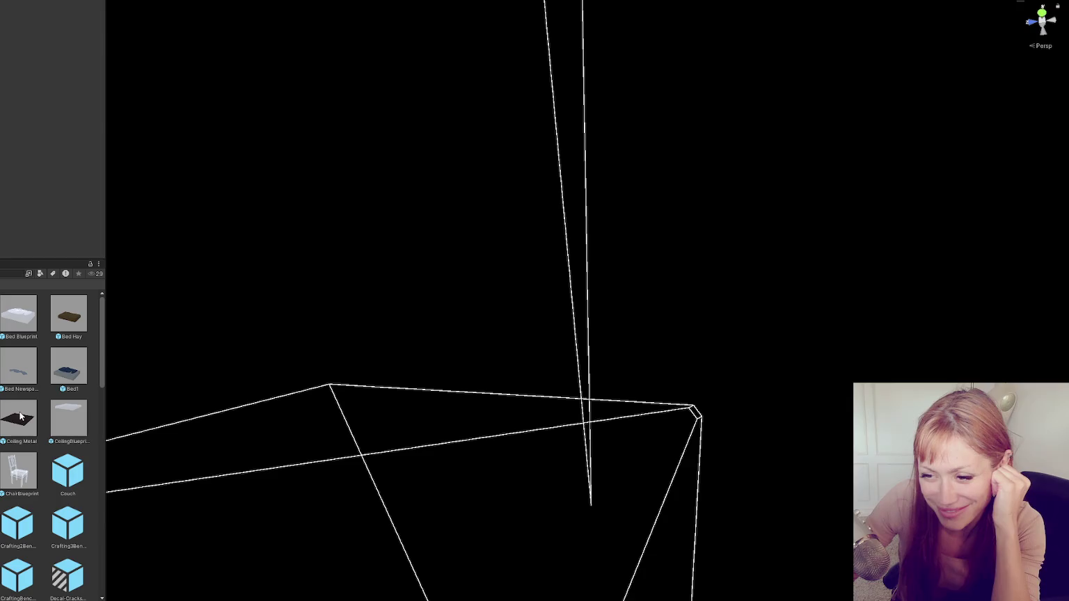
{"action": "scroll", "coordinate": [20, 416], "scroll_direction": "down", "scroll_amount": 3}
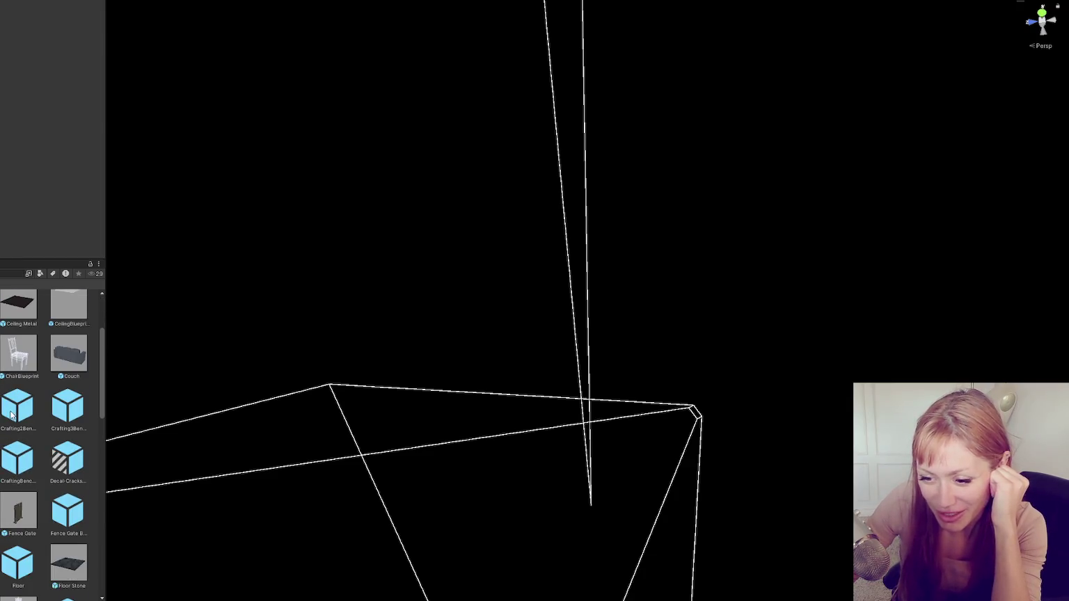
{"action": "scroll", "coordinate": [12, 415], "scroll_direction": "down", "scroll_amount": 2}
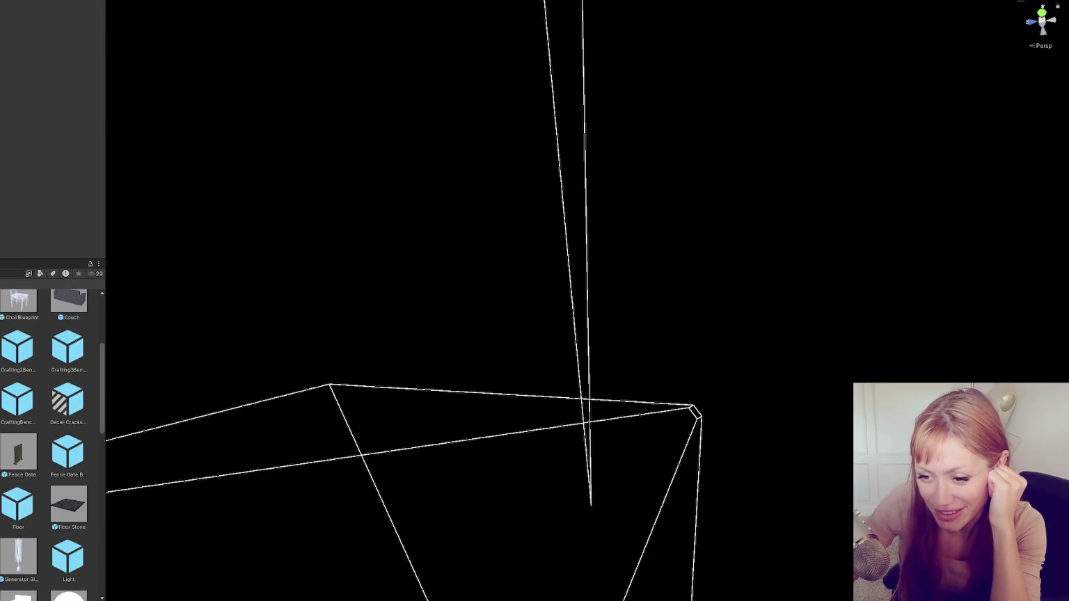
{"action": "left_click", "coordinate": [15, 463]}
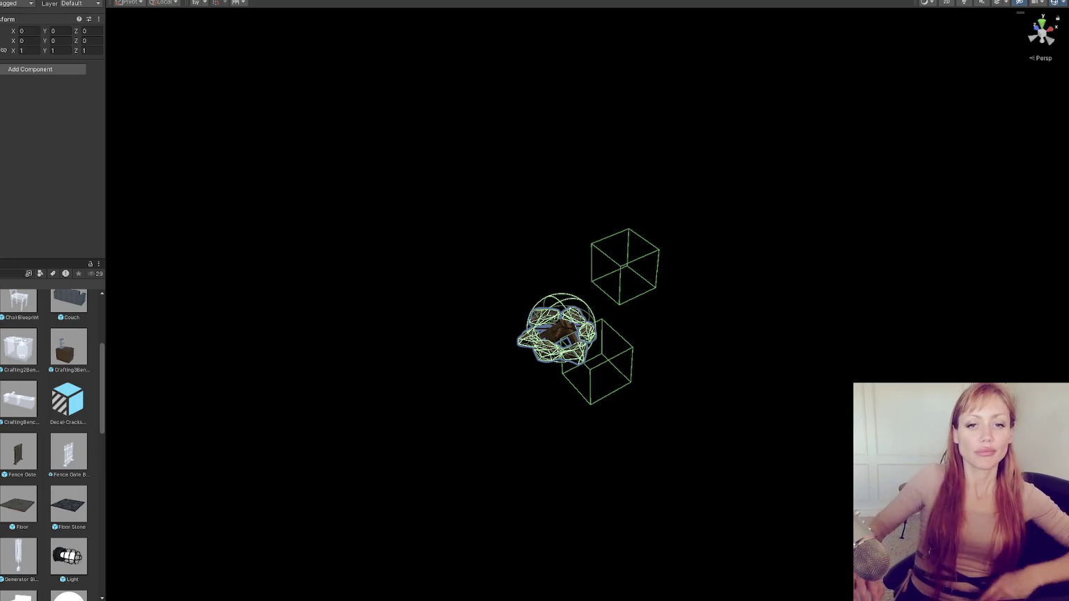
Drag Results into the Build Station's Results Cam field, then open the Title scene and save the prefab
{"action": "left_click", "coordinate": [561, 327]}
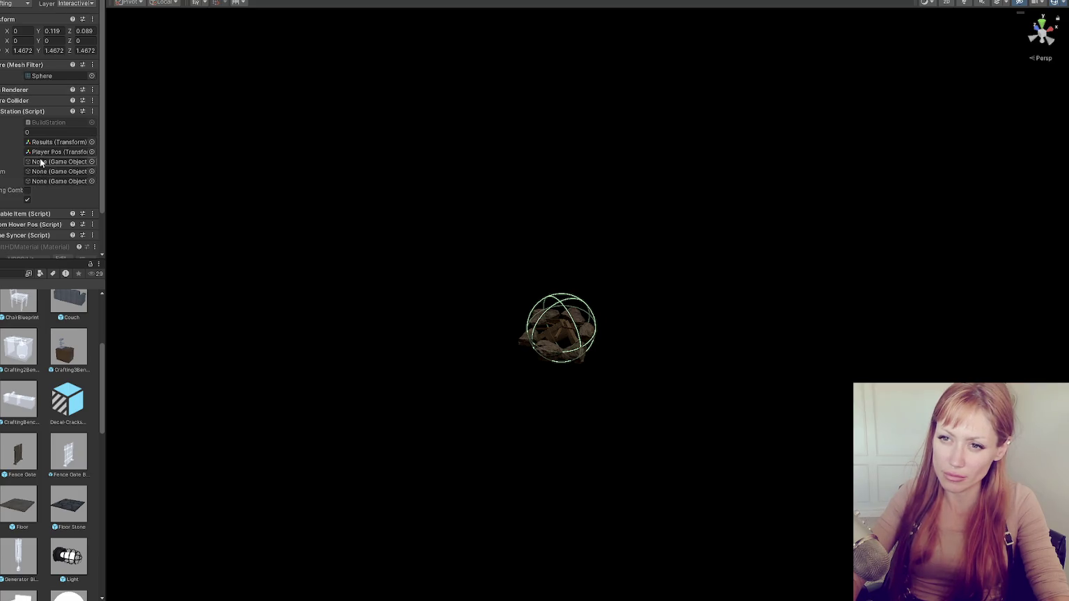
{"action": "left_click_drag", "start_coordinate": [37, 146], "coordinate": [64, 161]}
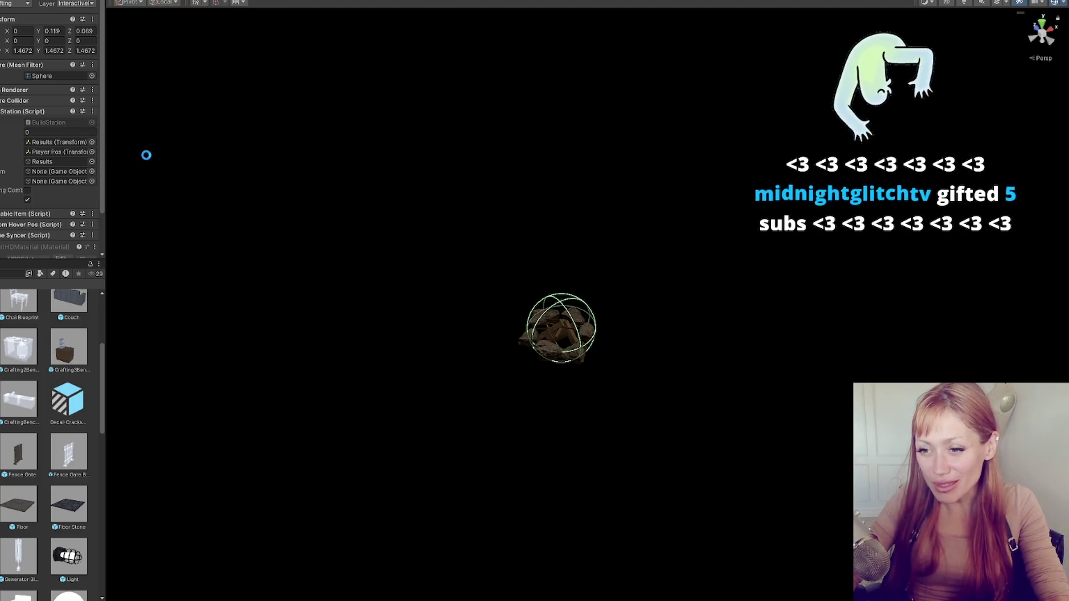
{"action": "left_click_drag", "start_coordinate": [105, 160], "coordinate": [144, 160]}
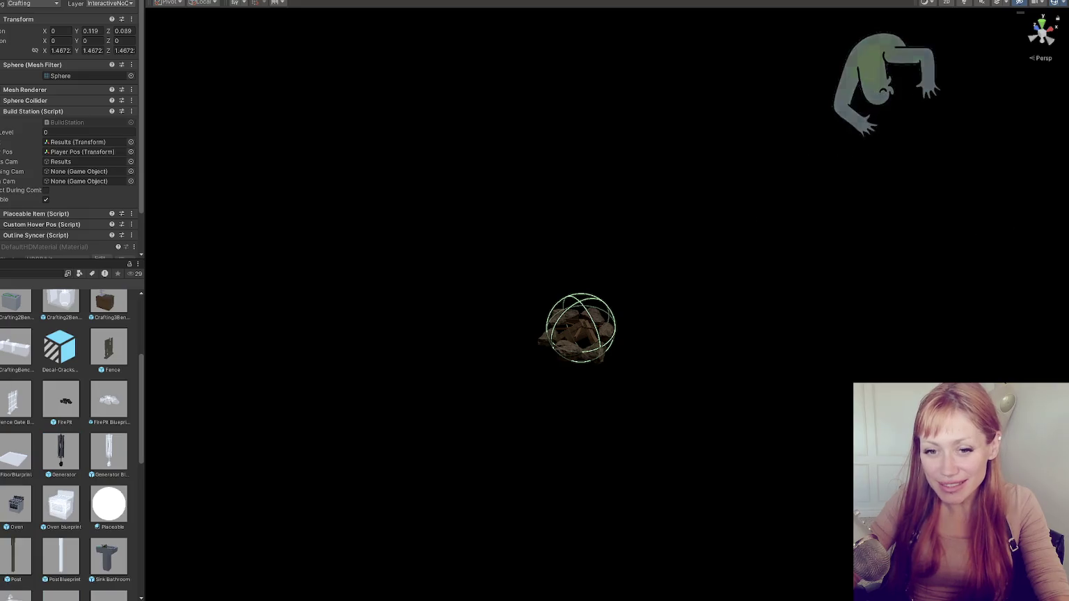
{"action": "left_click", "coordinate": [1, 327]}
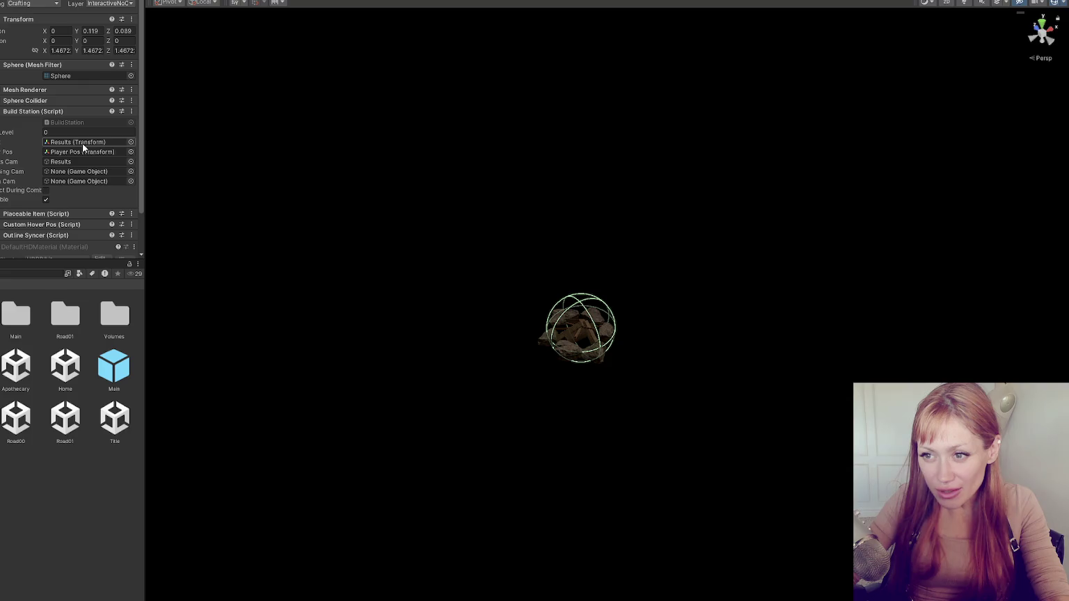
{"action": "left_click", "coordinate": [105, 426]}
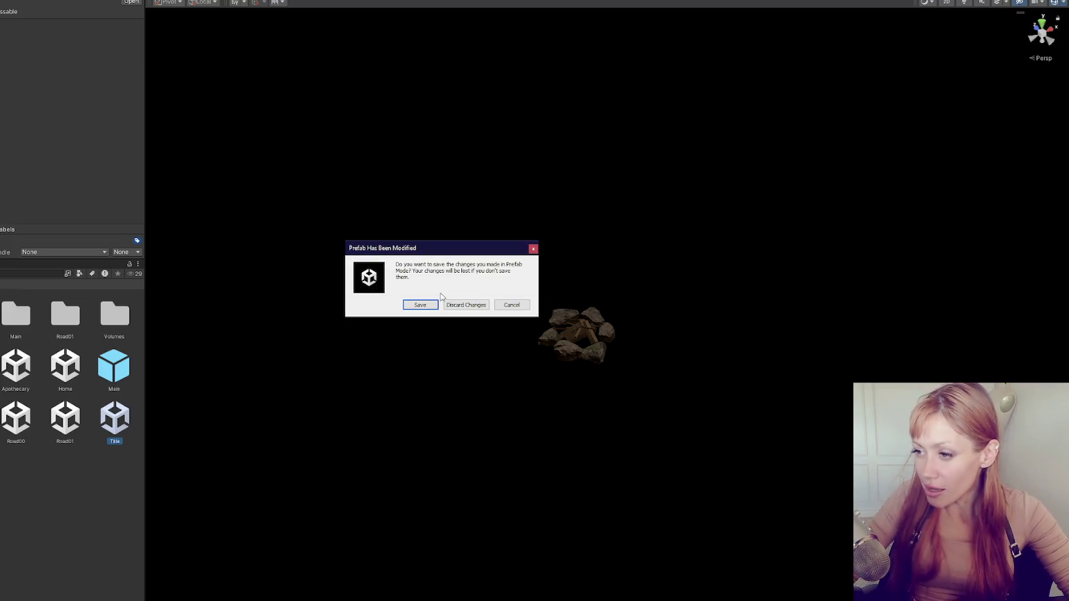
{"action": "left_click", "coordinate": [426, 304]}
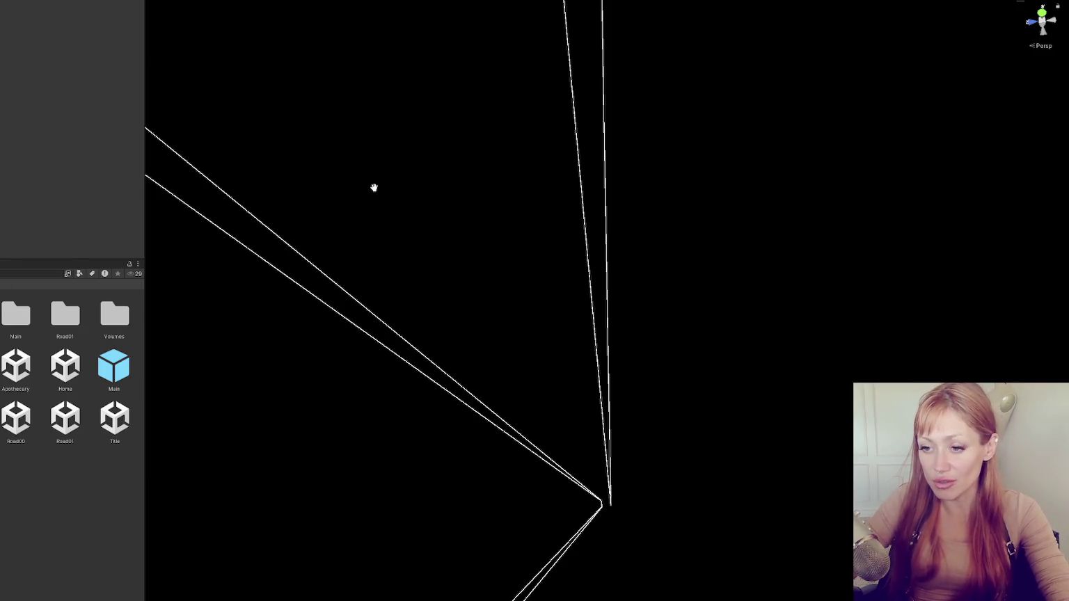
Check the Console for errors, then return to the Project tab
{"action": "key", "text": "ctrl+shift+c"}
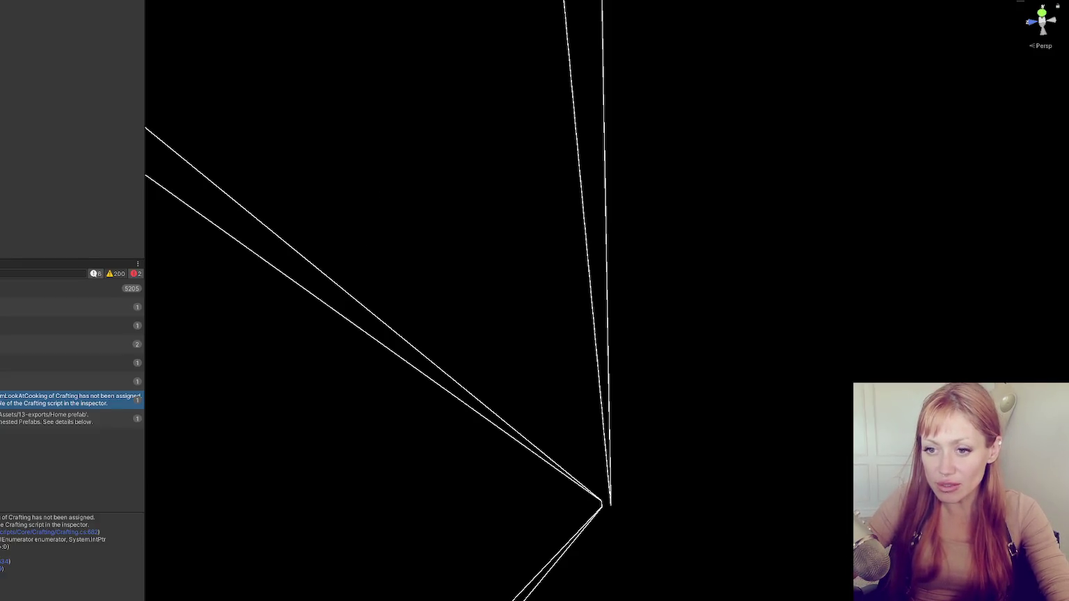
{"action": "key", "text": "ctrl+5"}
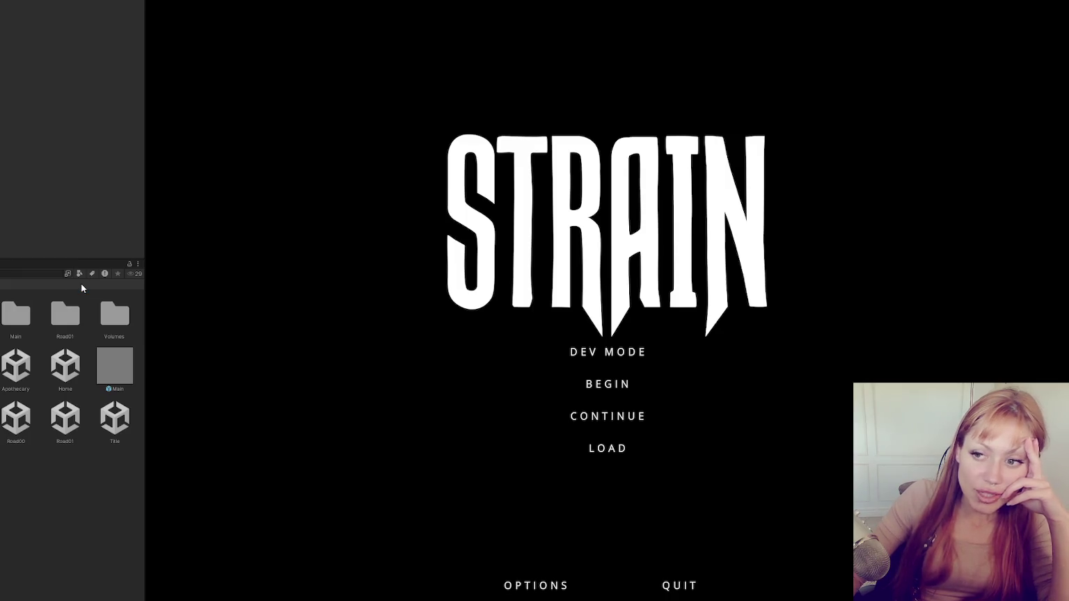
{"action": "left_click", "coordinate": [618, 354]}
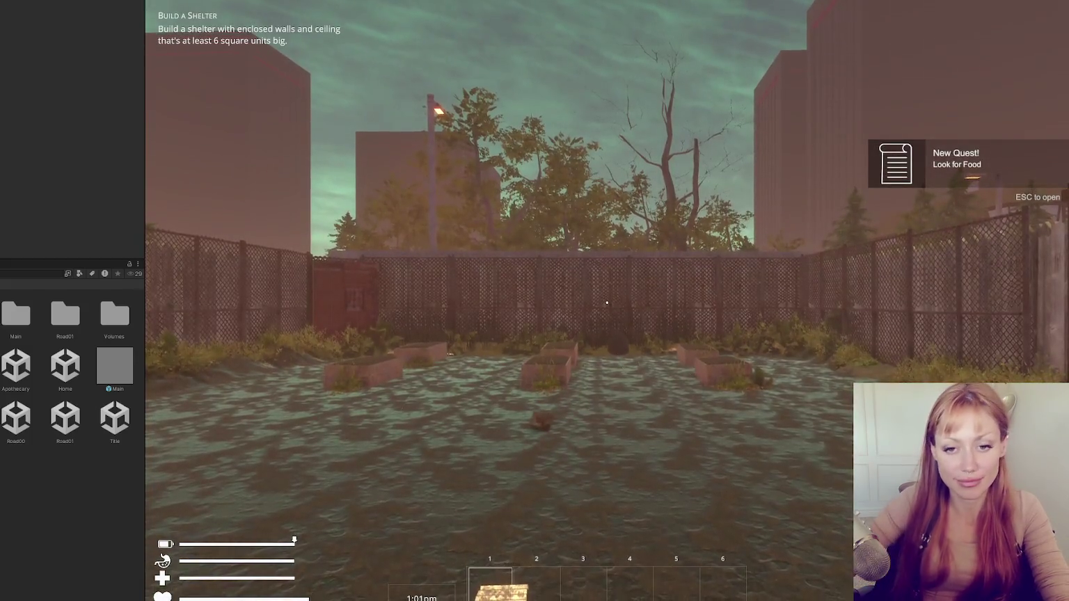
{"action": "left_click", "coordinate": [210, 186]}
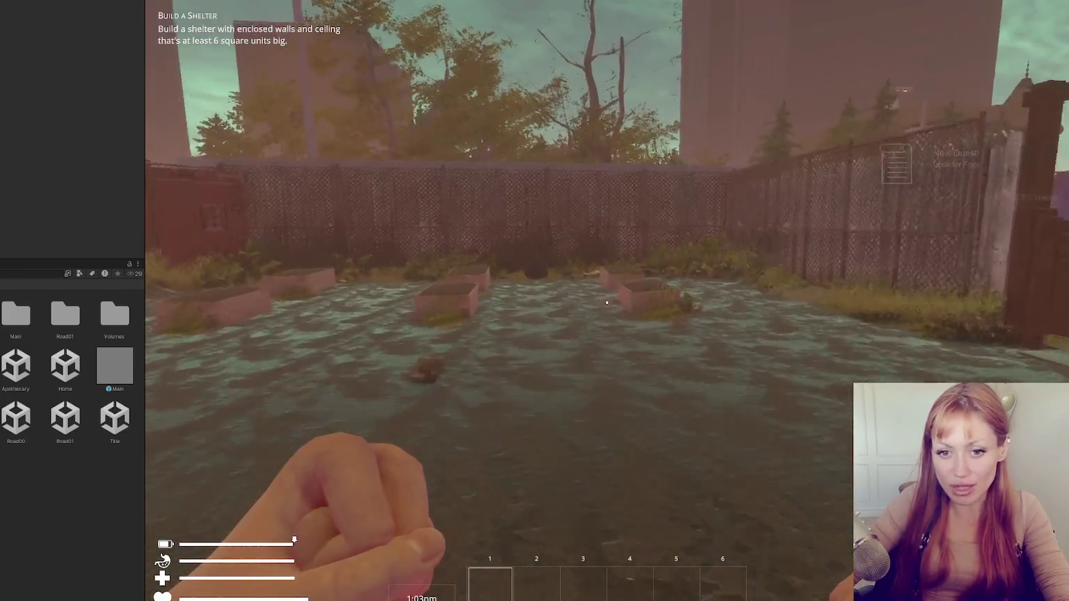
{"action": "key", "text": "w"}
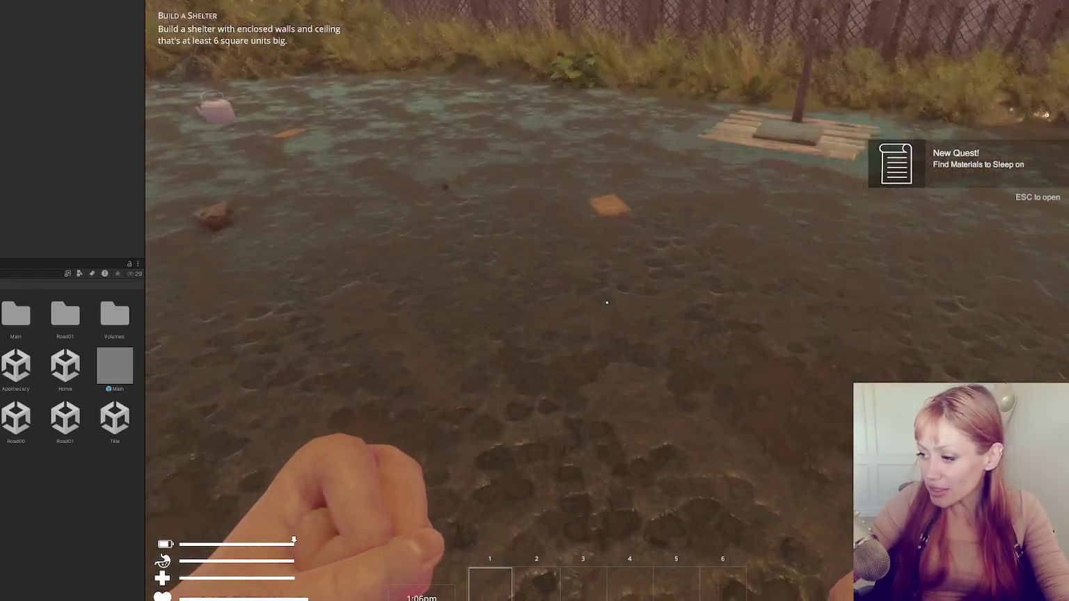
{"action": "left_click", "coordinate": [607, 303]}
{"action": "key", "text": "Escape"}
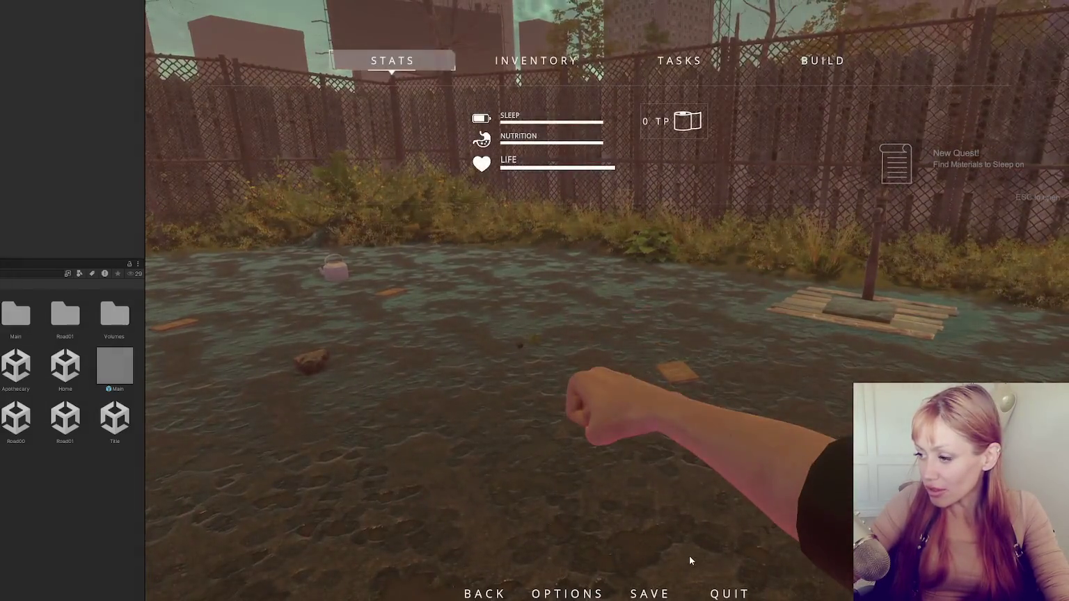
{"action": "left_click", "coordinate": [728, 592]}
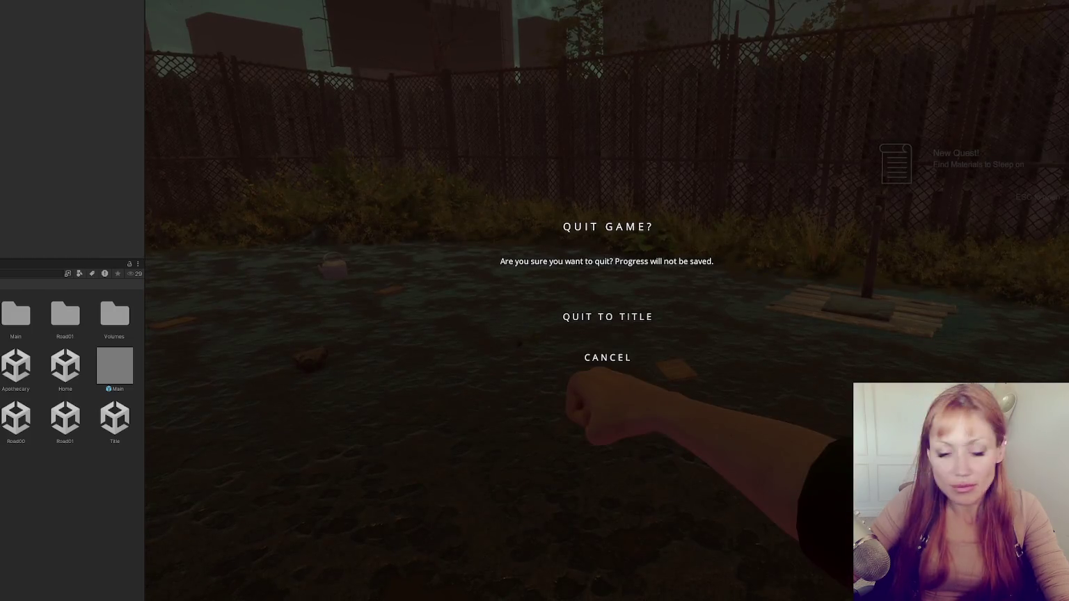
{"action": "key", "text": "Escape"}
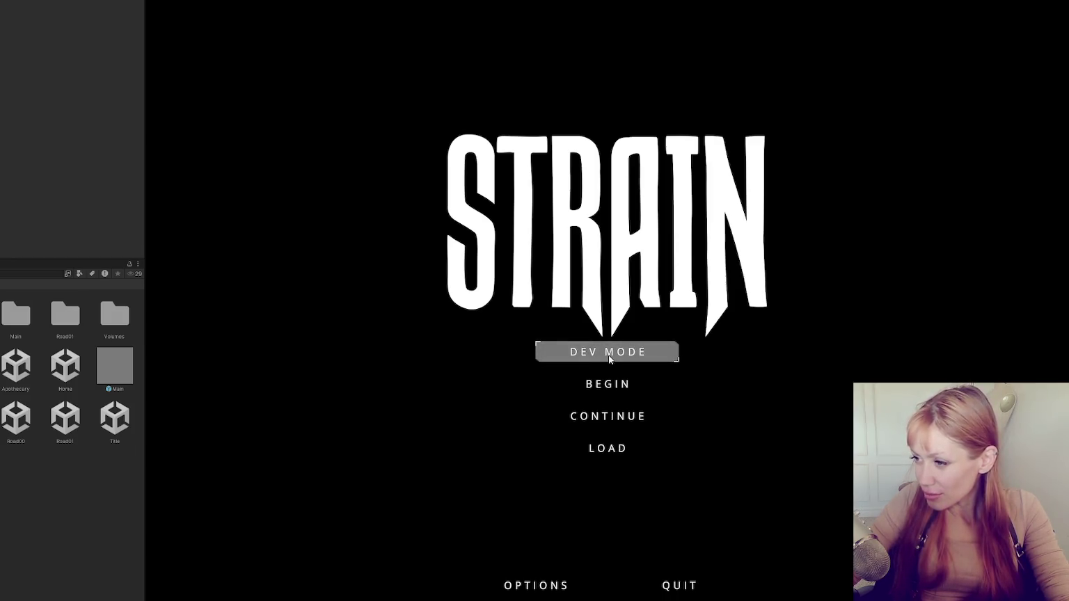
{"action": "left_click", "coordinate": [615, 417]}
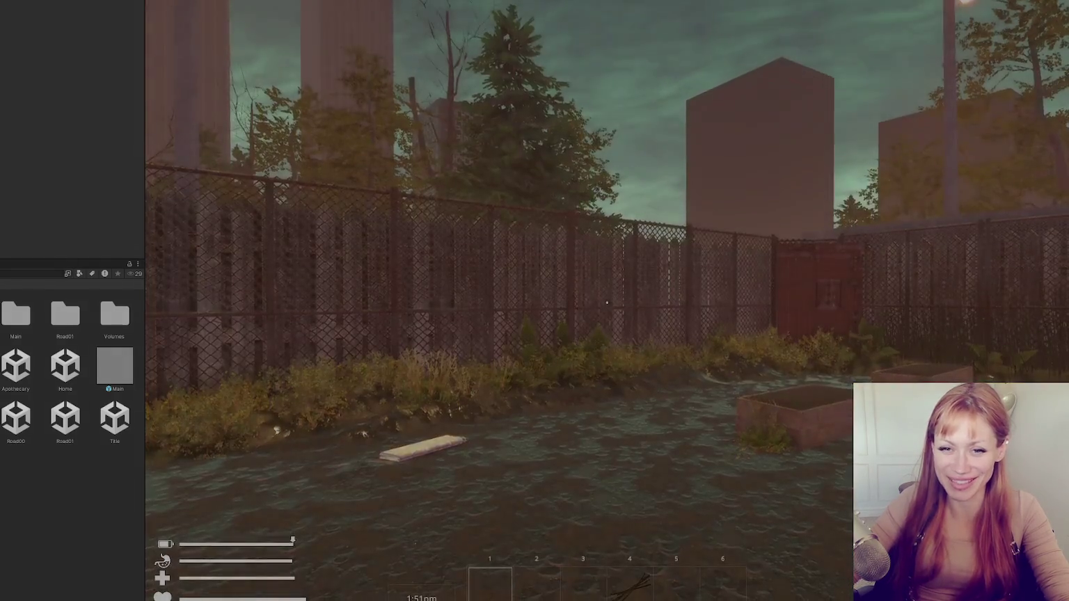
Open the fire pit's Crafting Bench, view the Sharp Stone recipe's ingredients, then close it
{"action": "key", "text": "w"}
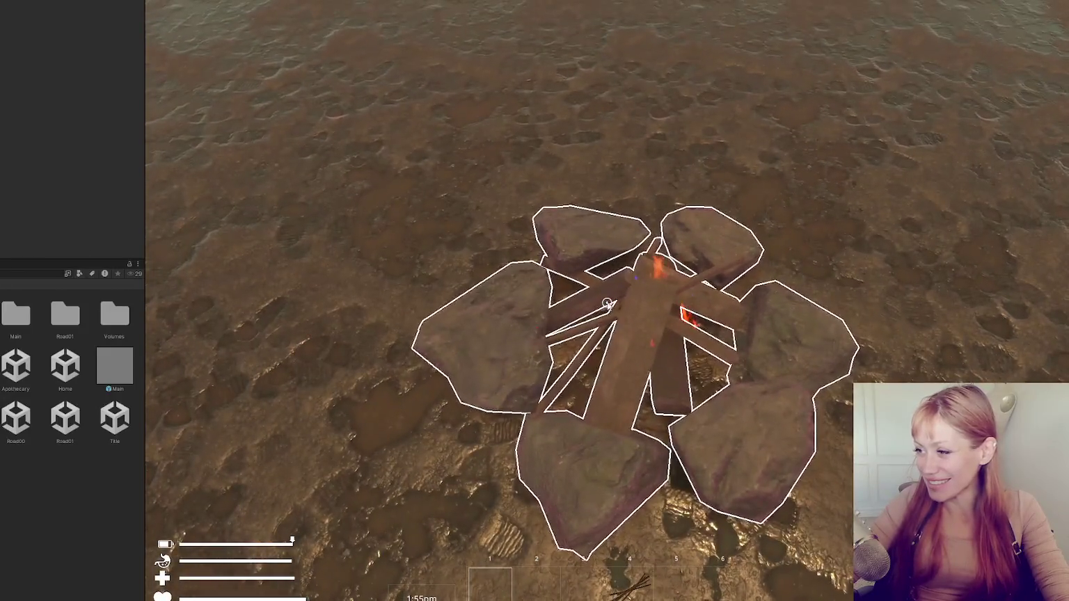
{"action": "left_click", "coordinate": [607, 304]}
{"action": "left_click", "coordinate": [699, 106]}
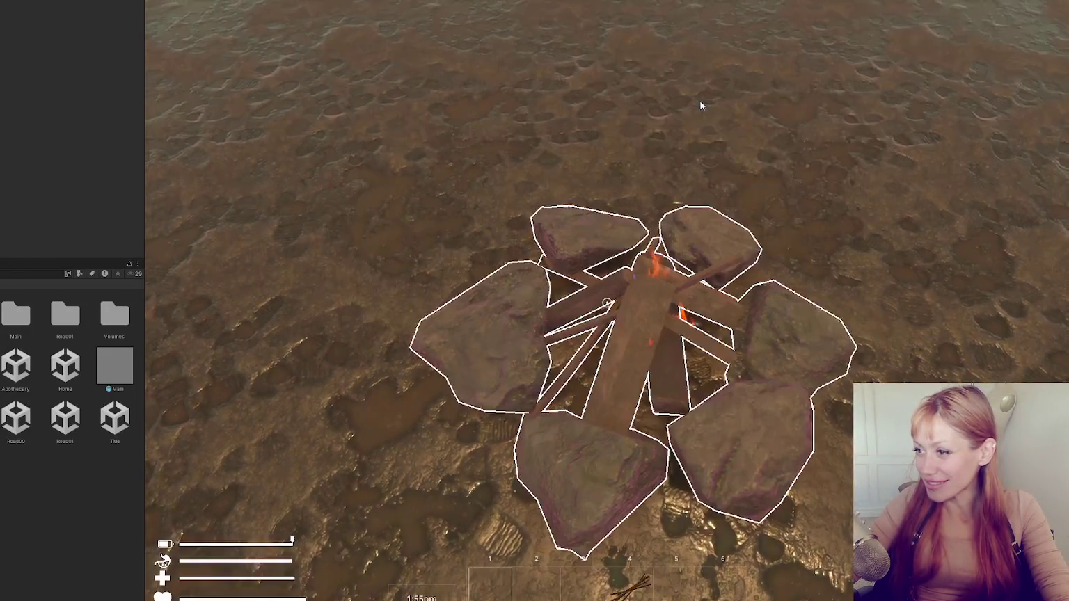
{"action": "left_click", "coordinate": [807, 237]}
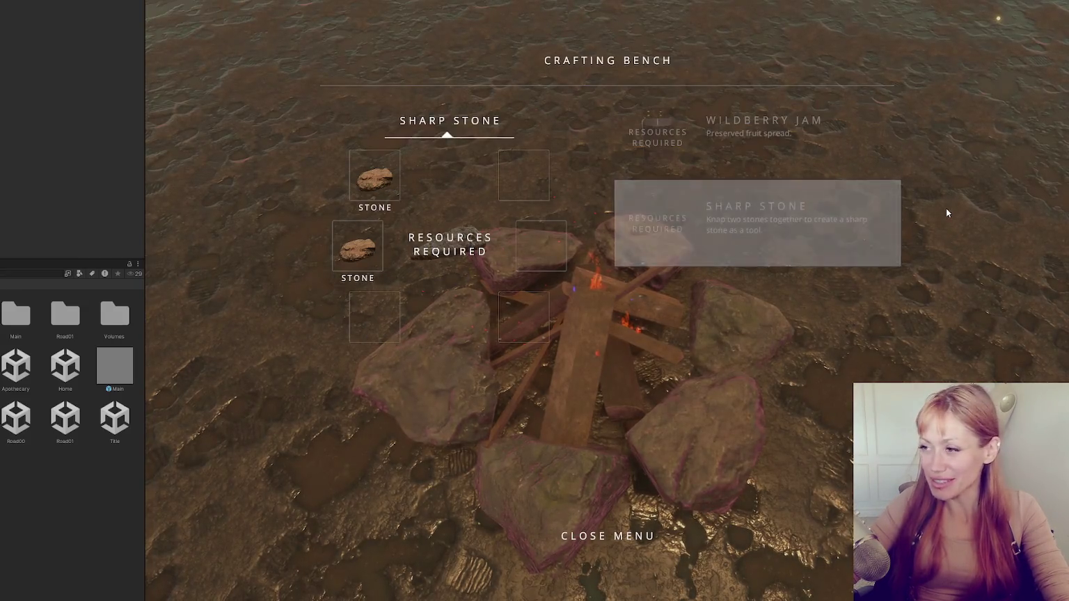
{"action": "key", "text": "Escape"}
{"action": "key", "text": "s"}
{"action": "key", "text": "s"}
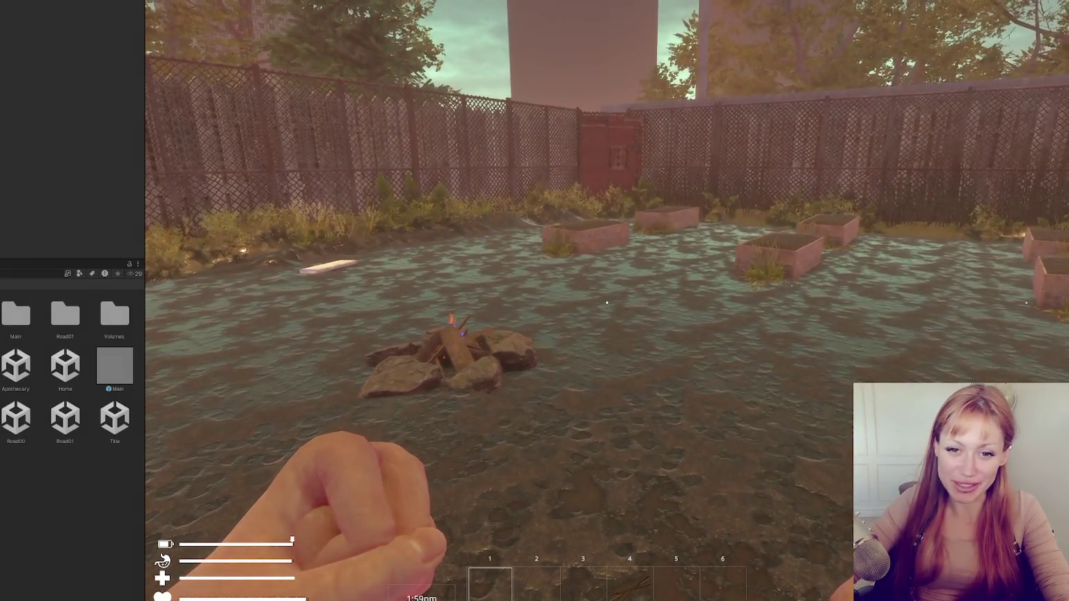
{"action": "key", "text": "s"}
{"action": "left_click", "coordinate": [606, 305]}
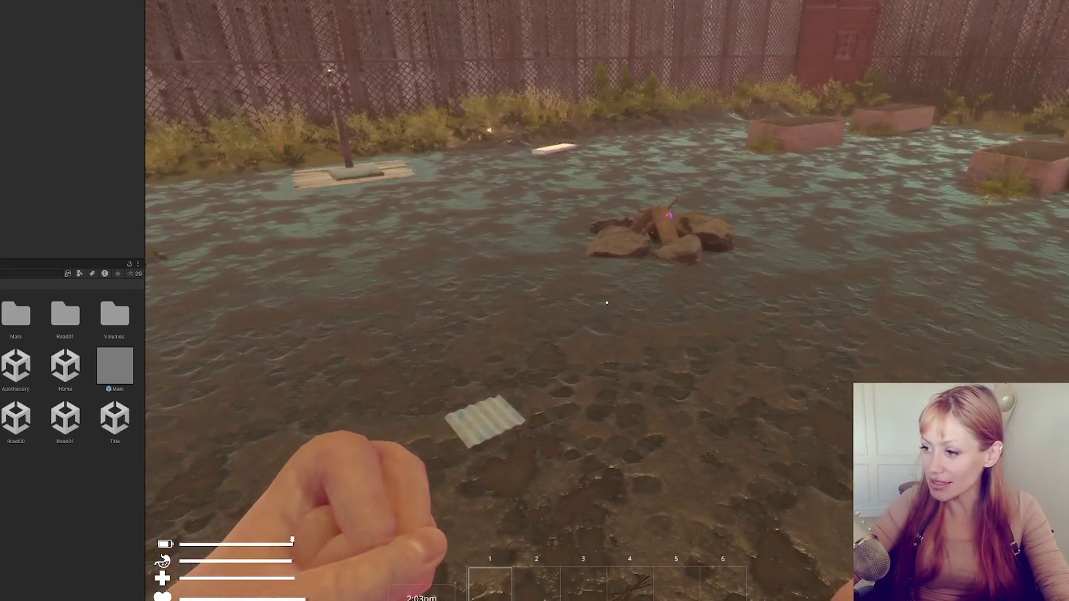
Spawn wildberries and an empty jar from the dev console and pick them up
{"action": "key", "text": "Escape"}
{"action": "type", "text": "wildberries"}
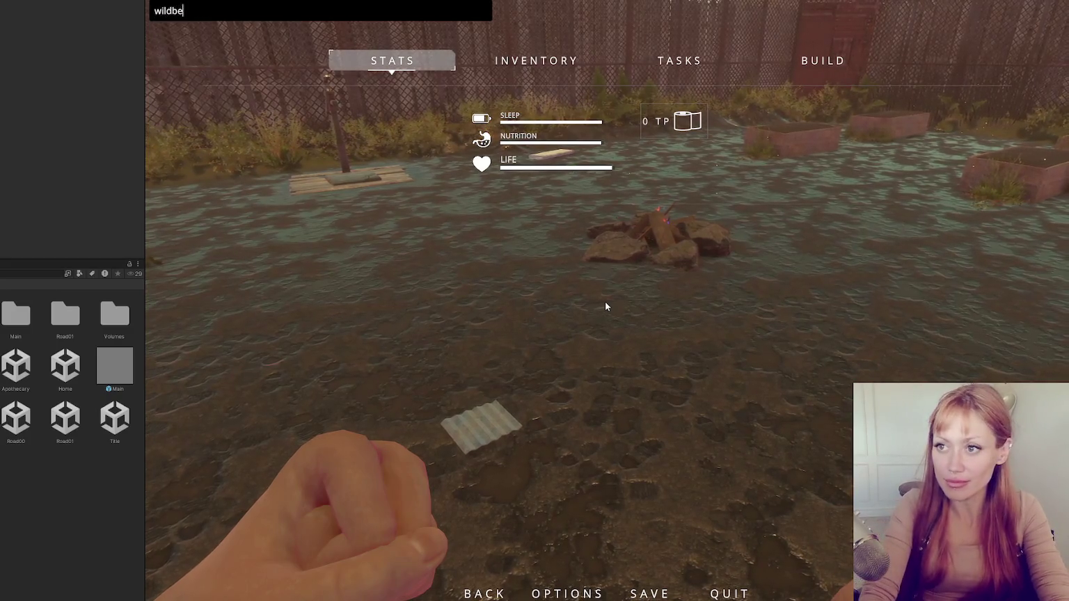
{"action": "key", "text": "Return"}
{"action": "key", "text": "Escape"}
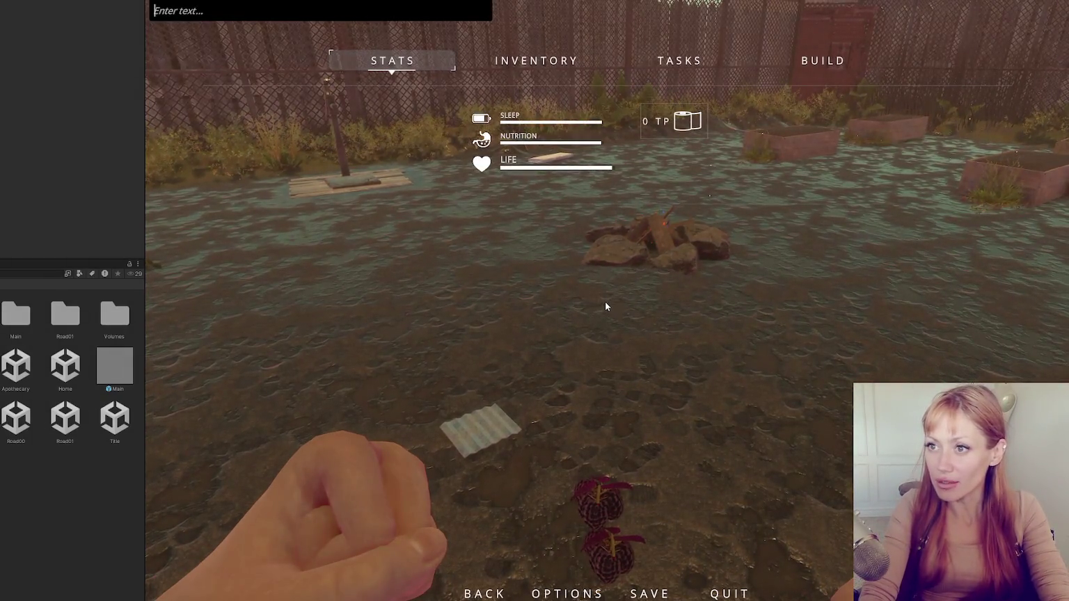
{"action": "type", "text": "empty jar"}
{"action": "key", "text": "Return"}
{"action": "key", "text": "Escape"}
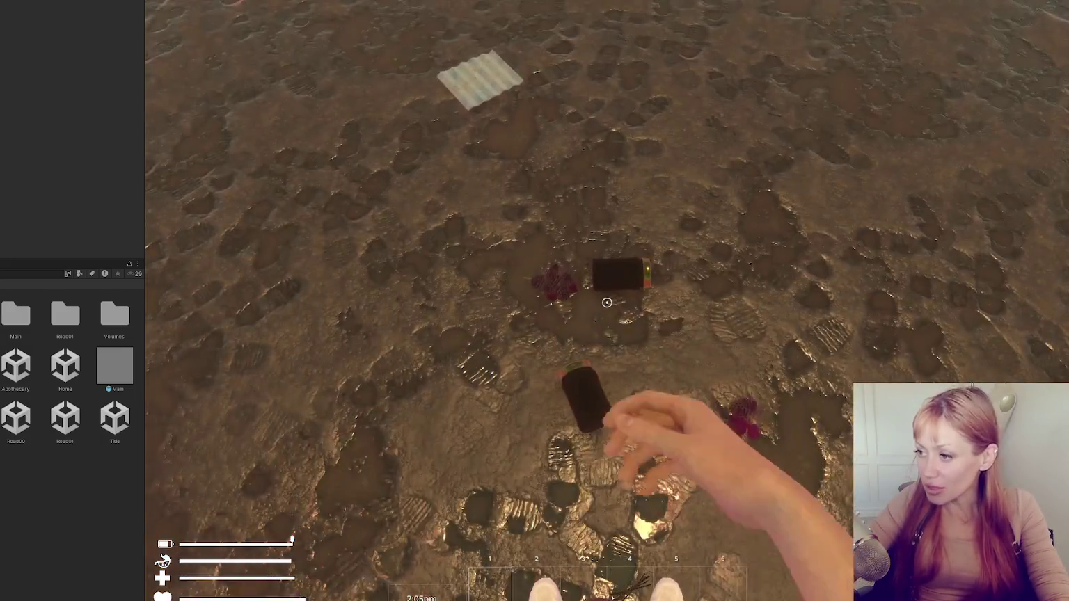
{"action": "left_click", "coordinate": [607, 302]}
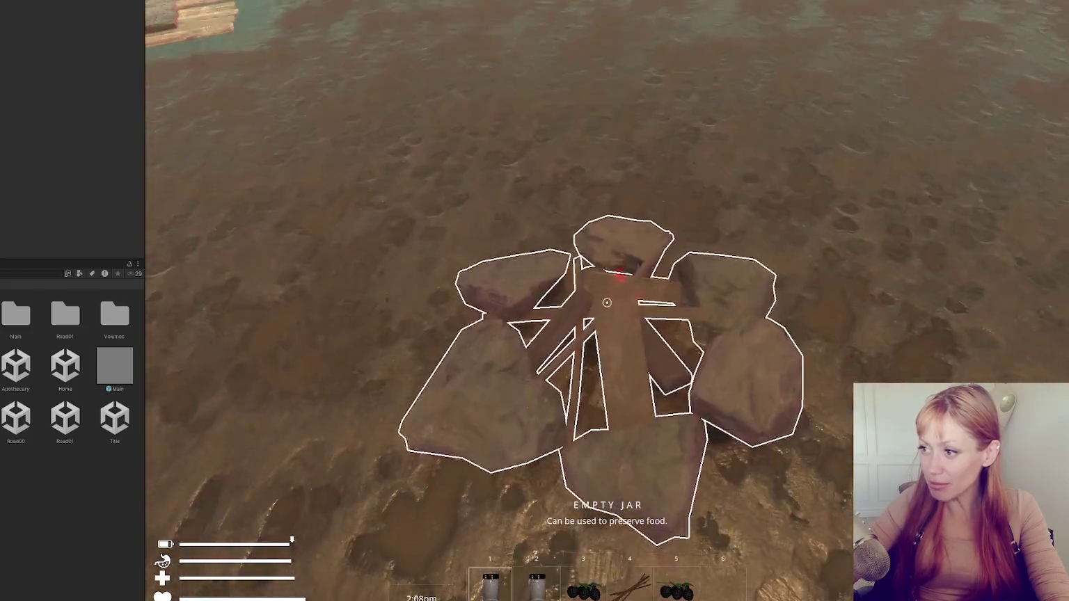
Craft Wildberry Jam at the fire pit, pick it up, and switch to VS Code
{"action": "left_click", "coordinate": [607, 302]}
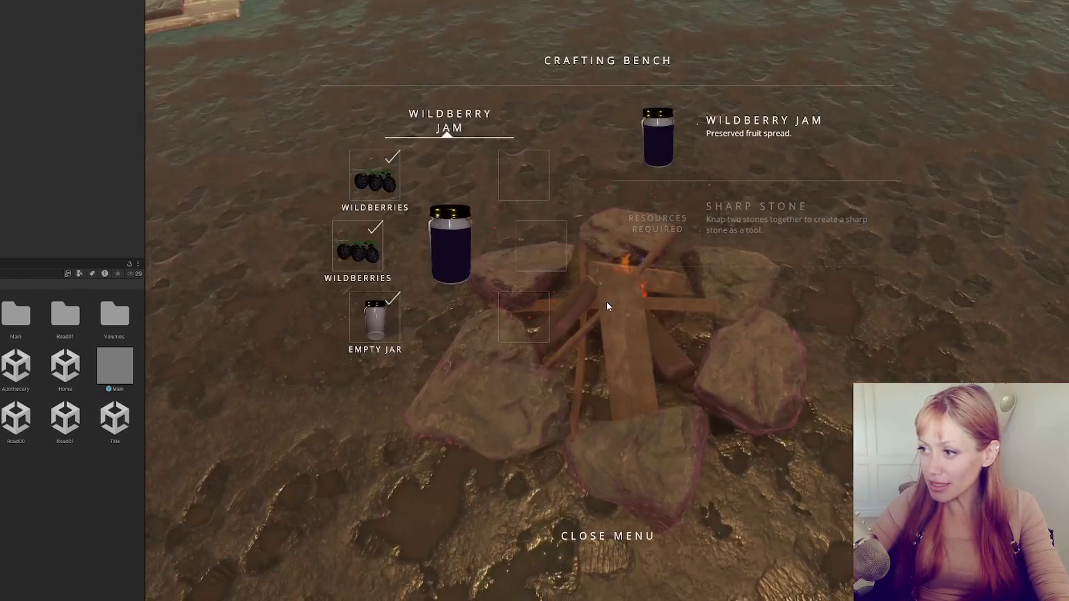
{"action": "left_click", "coordinate": [696, 136]}
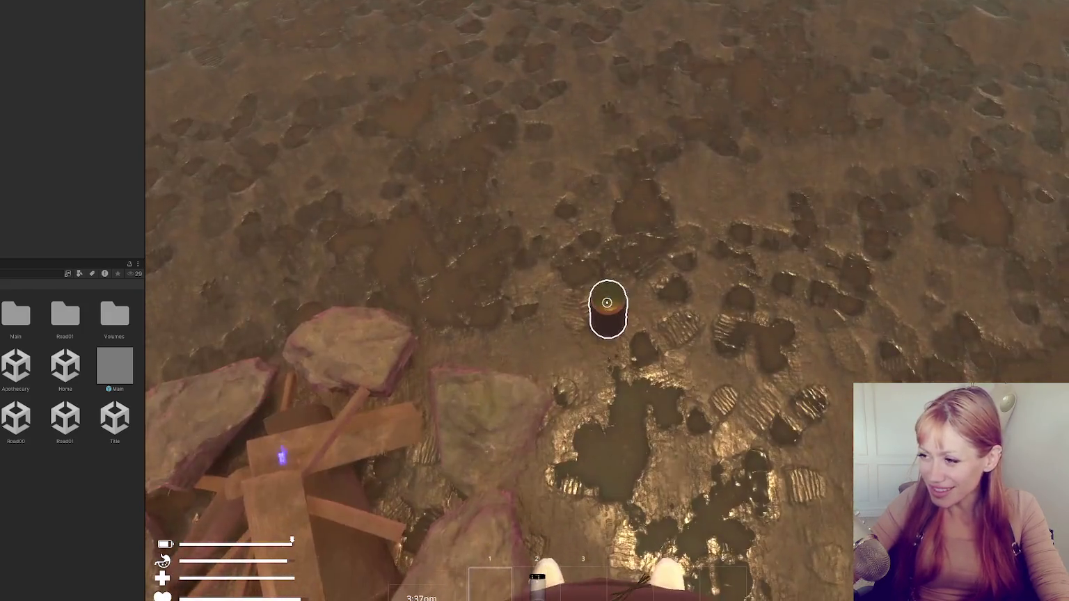
{"action": "left_click", "coordinate": [607, 303]}
{"action": "key", "text": "s"}
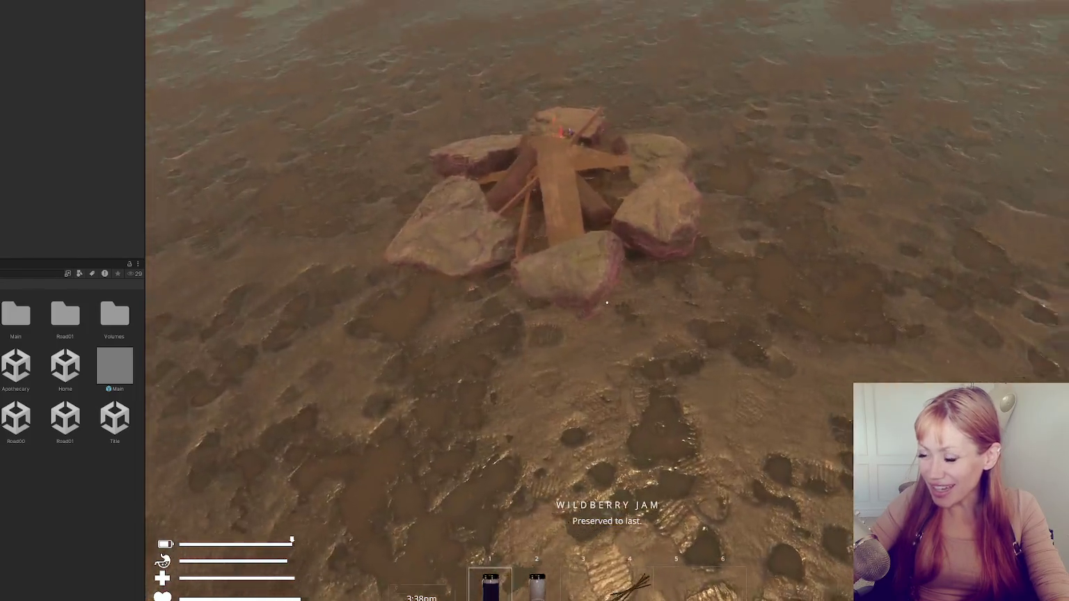
{"action": "key", "text": "w"}
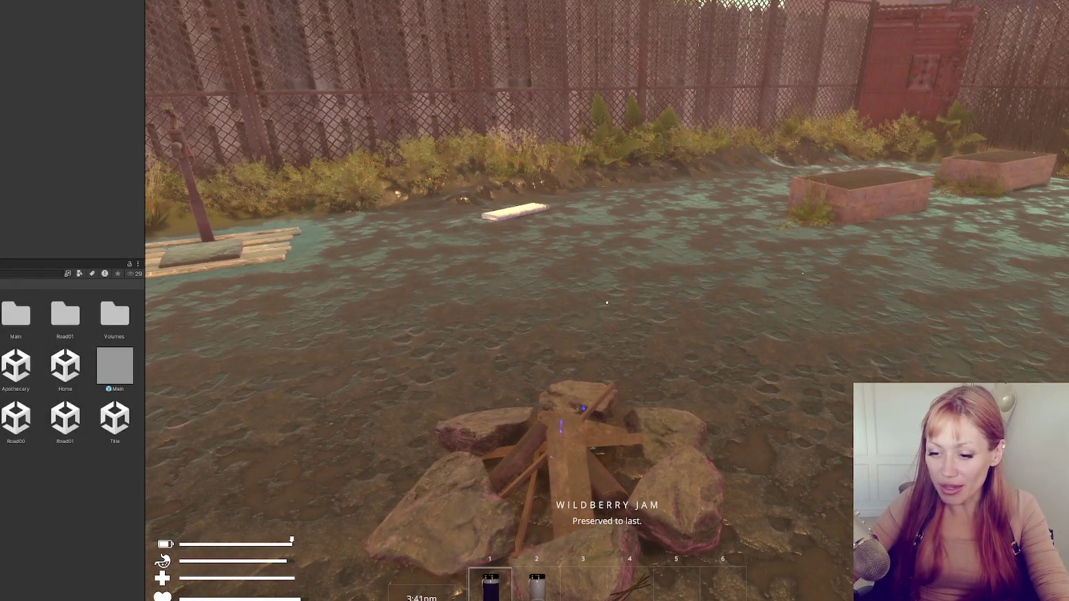
{"action": "key", "text": "alt+Tab"}
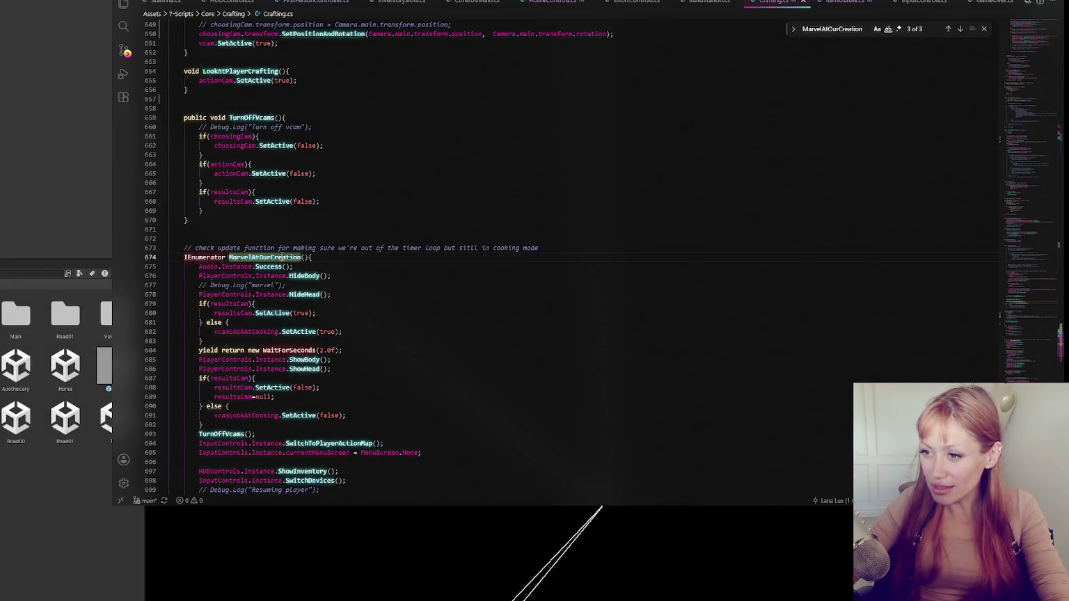
Change the first else on line 681 to '} else if(vcamLookAtCooking){'
{"action": "scroll", "coordinate": [766, 190], "scroll_direction": "down", "scroll_amount": 1}
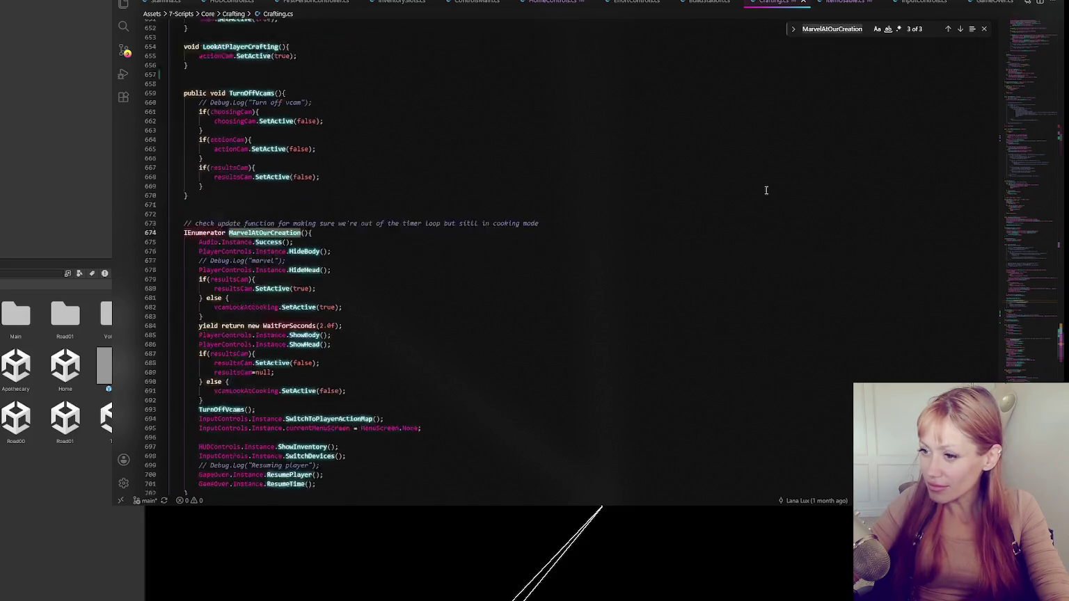
{"action": "scroll", "coordinate": [766, 190], "scroll_direction": "down", "scroll_amount": 2}
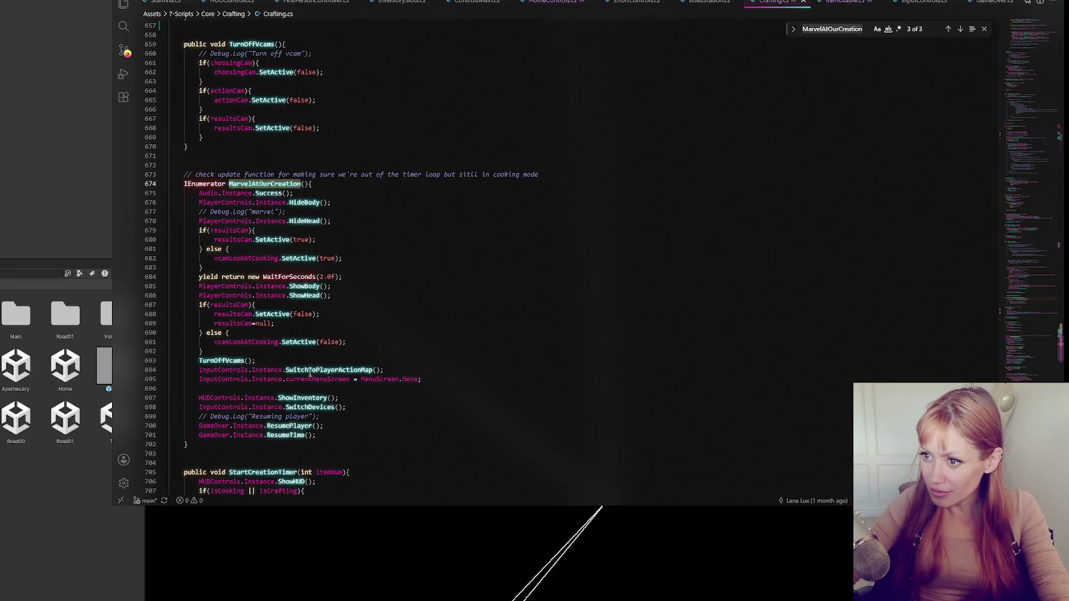
{"action": "left_click", "coordinate": [309, 370]}
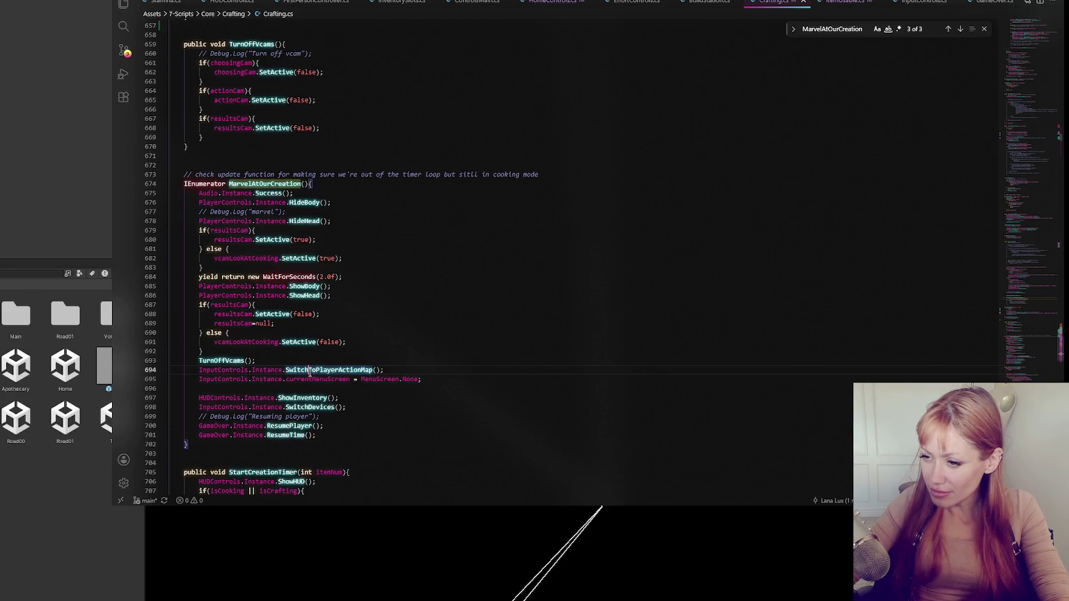
{"action": "key", "text": "Up"}
{"action": "key", "text": "Up"}
{"action": "key", "text": "Up"}
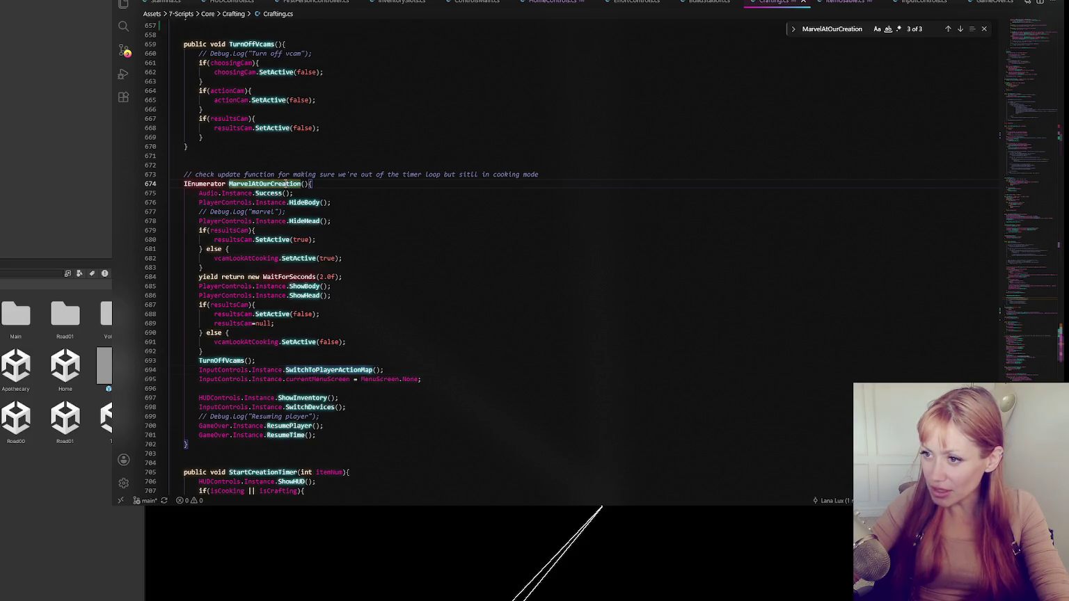
{"action": "key", "text": "Down"}
{"action": "left_click", "coordinate": [948, 30]}
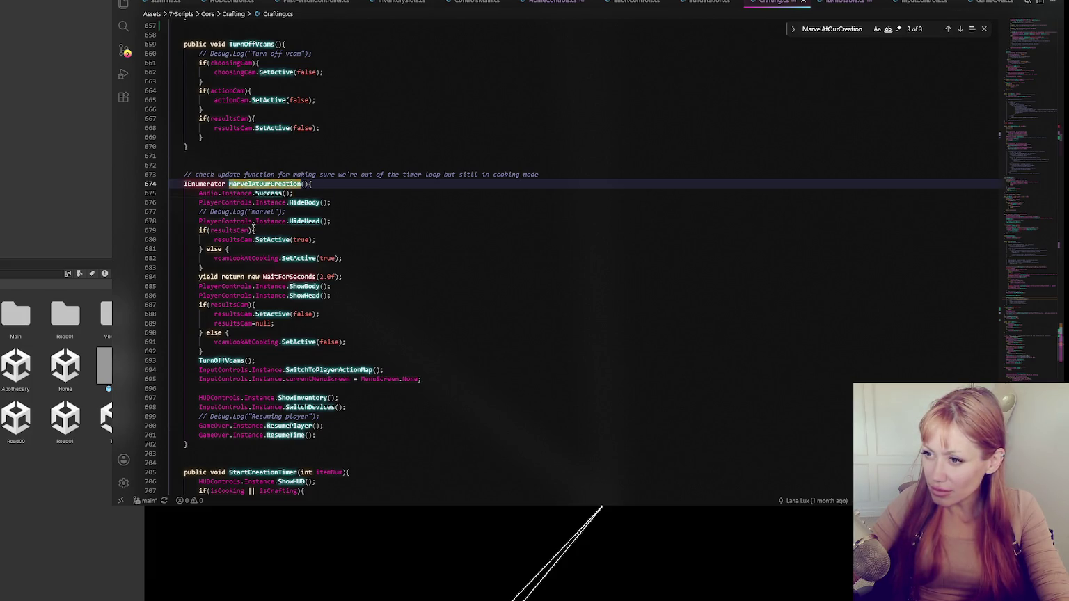
{"action": "left_click", "coordinate": [249, 230]}
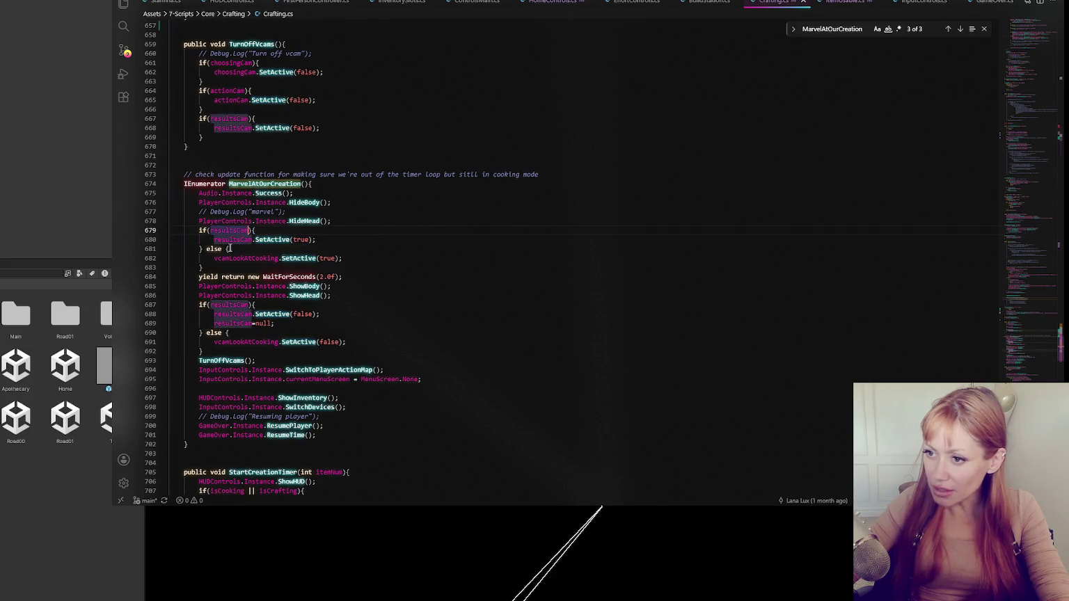
{"action": "double_click", "coordinate": [231, 241]}
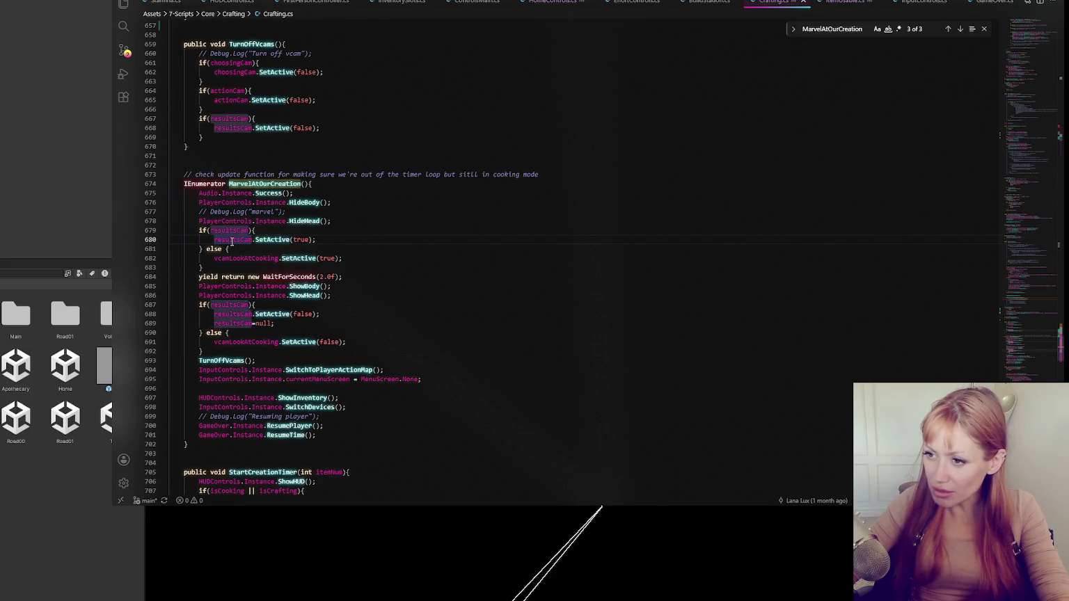
{"action": "double_click", "coordinate": [262, 258]}
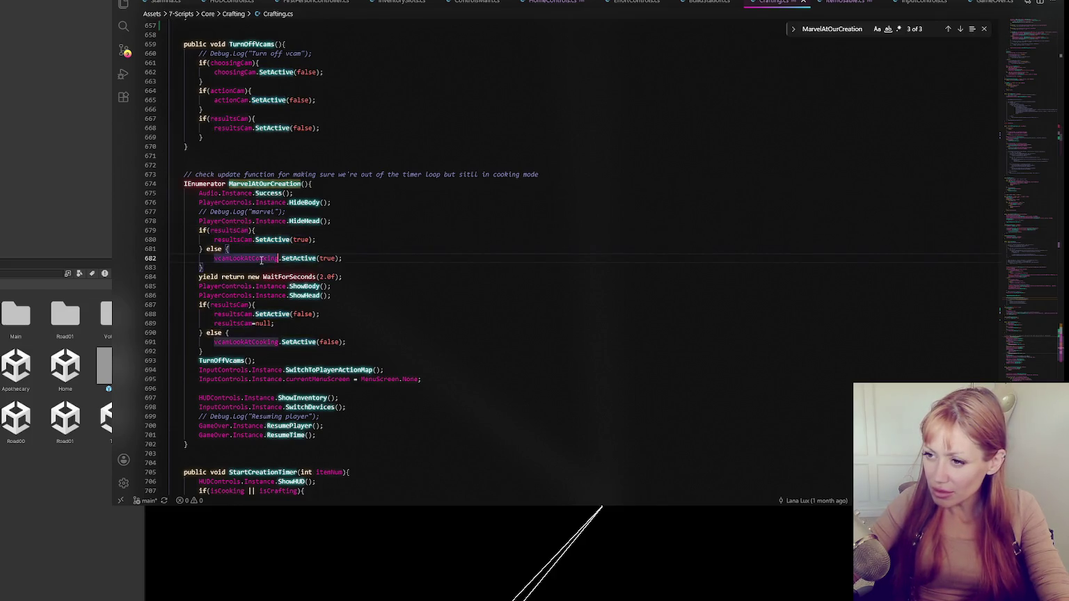
{"action": "left_click", "coordinate": [363, 261]}
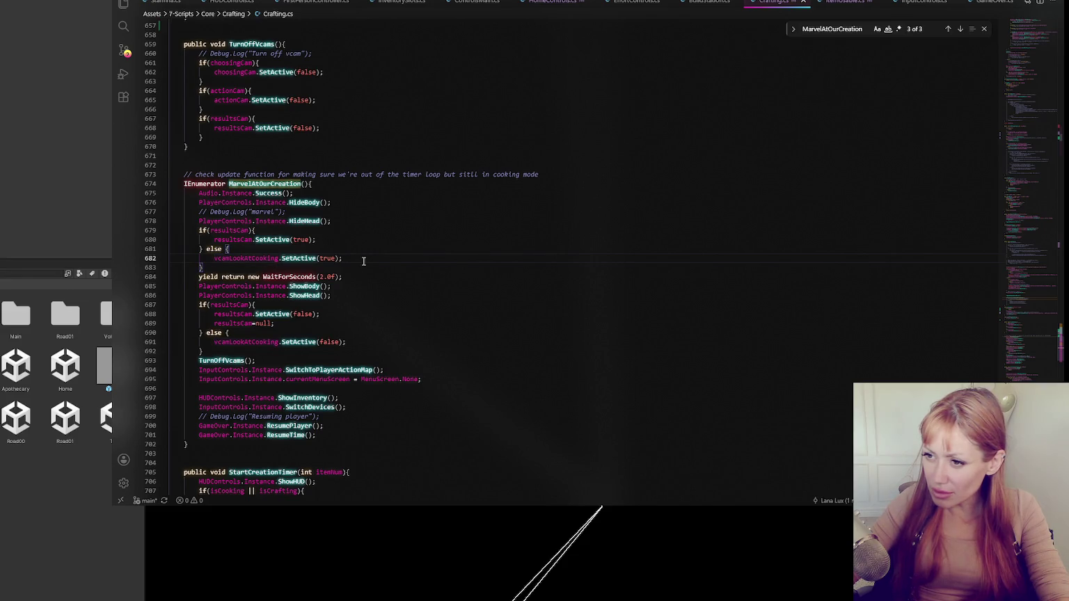
{"action": "left_click_drag", "start_coordinate": [204, 268], "coordinate": [206, 252]}
{"action": "left_click", "coordinate": [211, 250]}
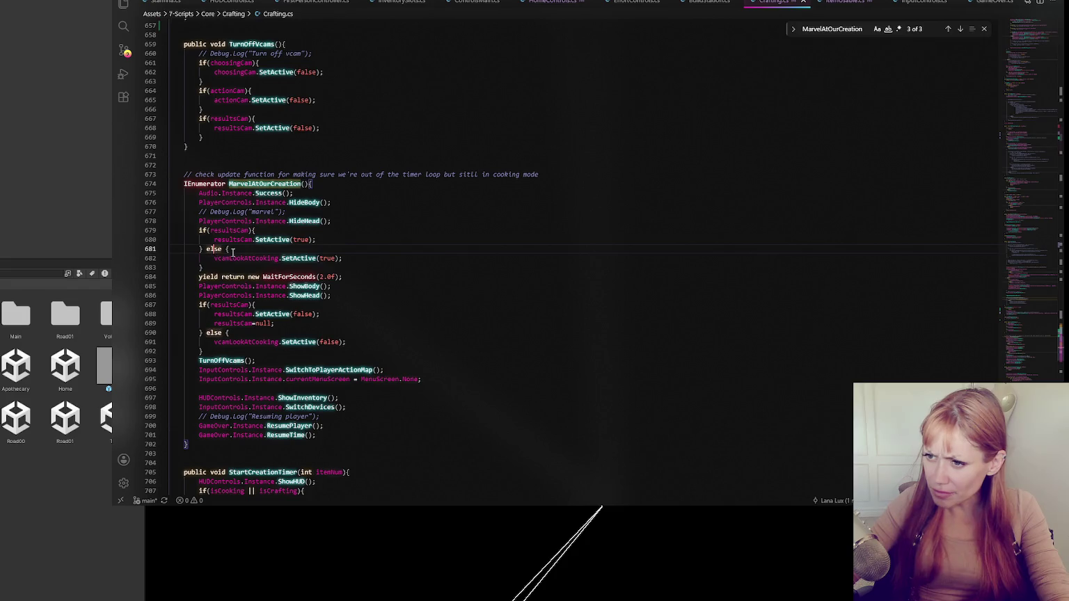
{"action": "left_click", "coordinate": [229, 250]}
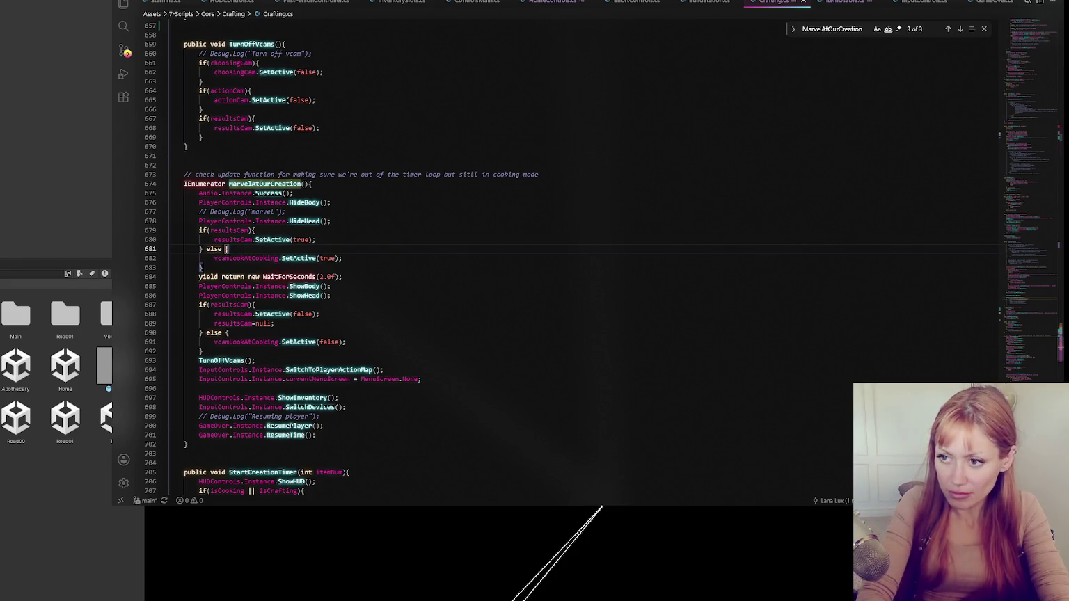
{"action": "type", "text": "if("}
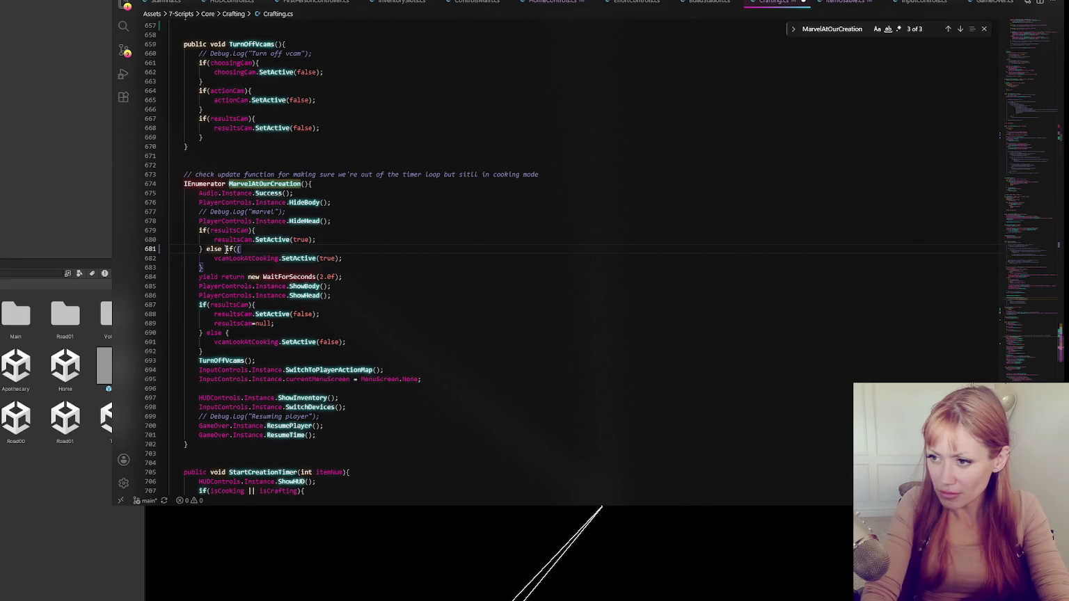
{"action": "type", "text": "vcamLookAt"}
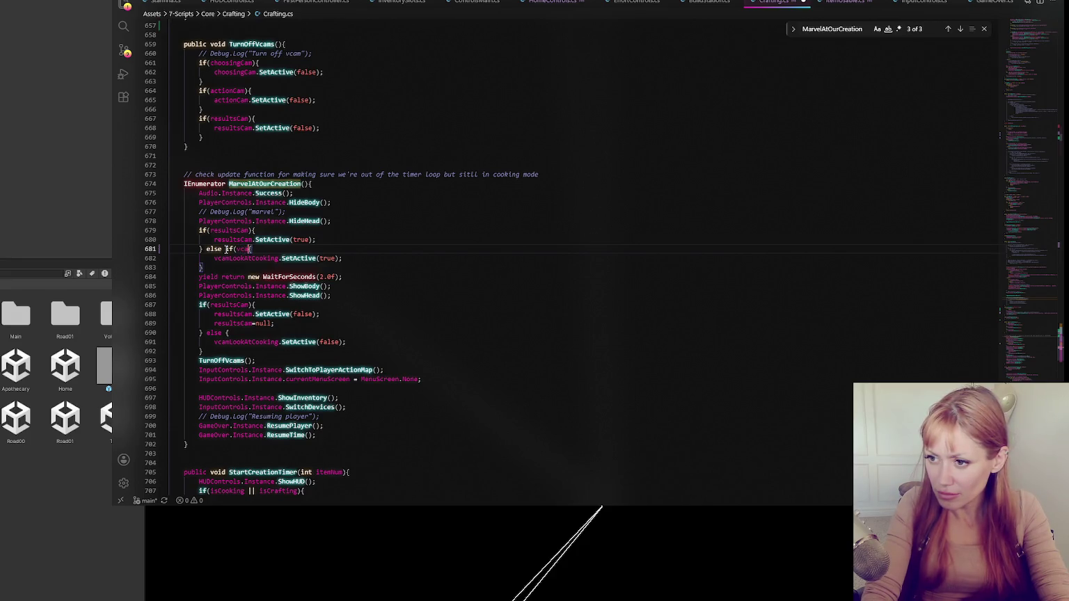
{"action": "type", "text": "Cooking)"}
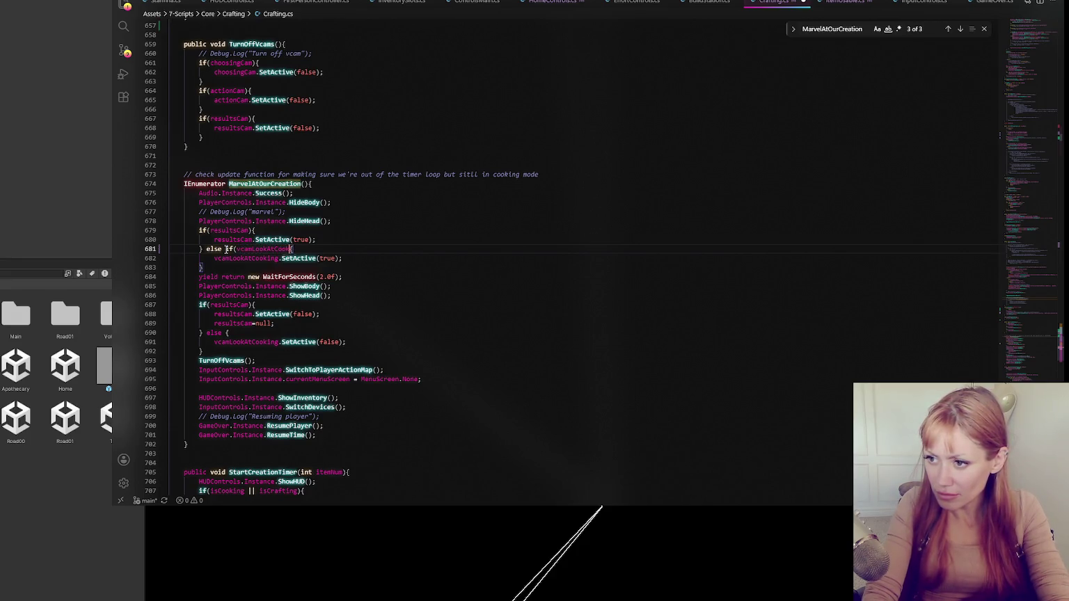
Add the same if(vcamLookAtCooking) check to the line 690 else, save Crafting.cs, and return to Unity
{"action": "left_click", "coordinate": [341, 286]}
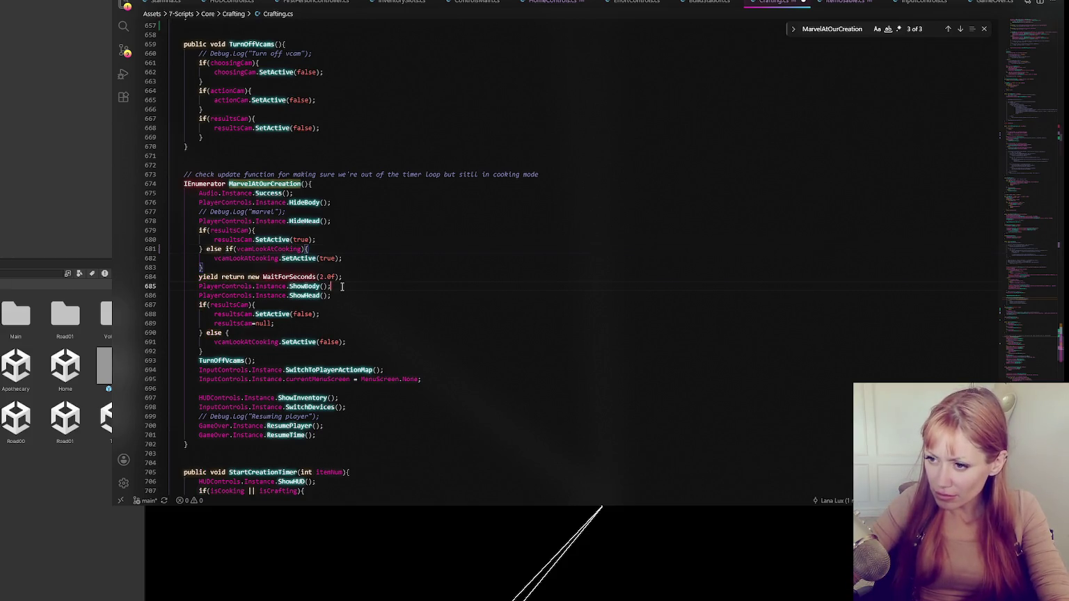
{"action": "left_click", "coordinate": [292, 325]}
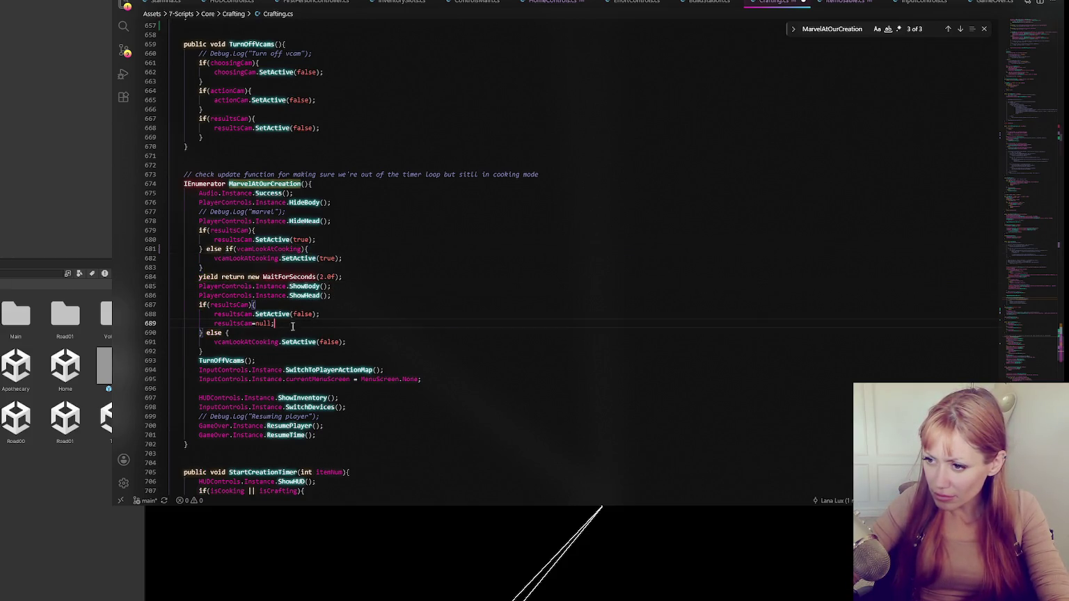
{"action": "double_click", "coordinate": [255, 342]}
{"action": "key", "text": "ctrl+c"}
{"action": "left_click", "coordinate": [226, 333]}
{"action": "type", "text": "if("}
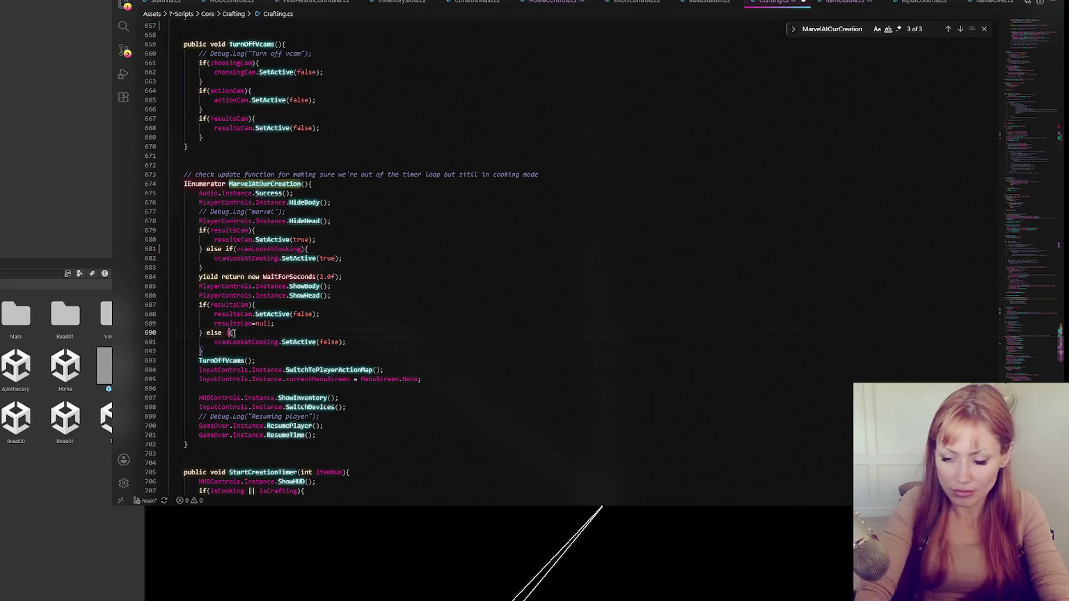
{"action": "key", "text": "ctrl+v"}
{"action": "type", "text": ")"}
{"action": "key", "text": "ctrl+s"}
{"action": "left_click", "coordinate": [358, 315]}
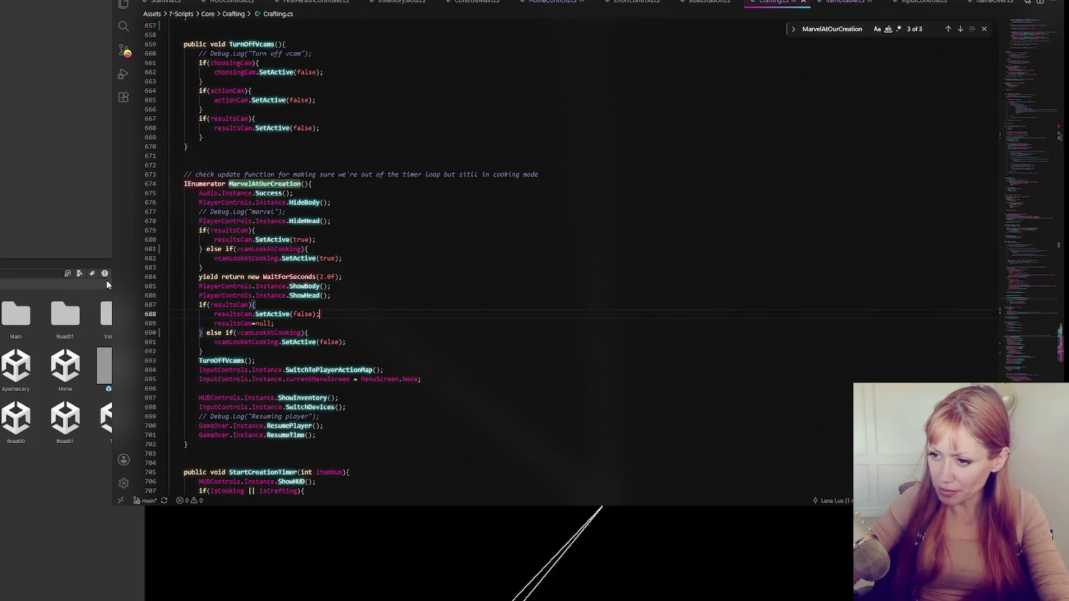
{"action": "key", "text": "alt+Tab"}
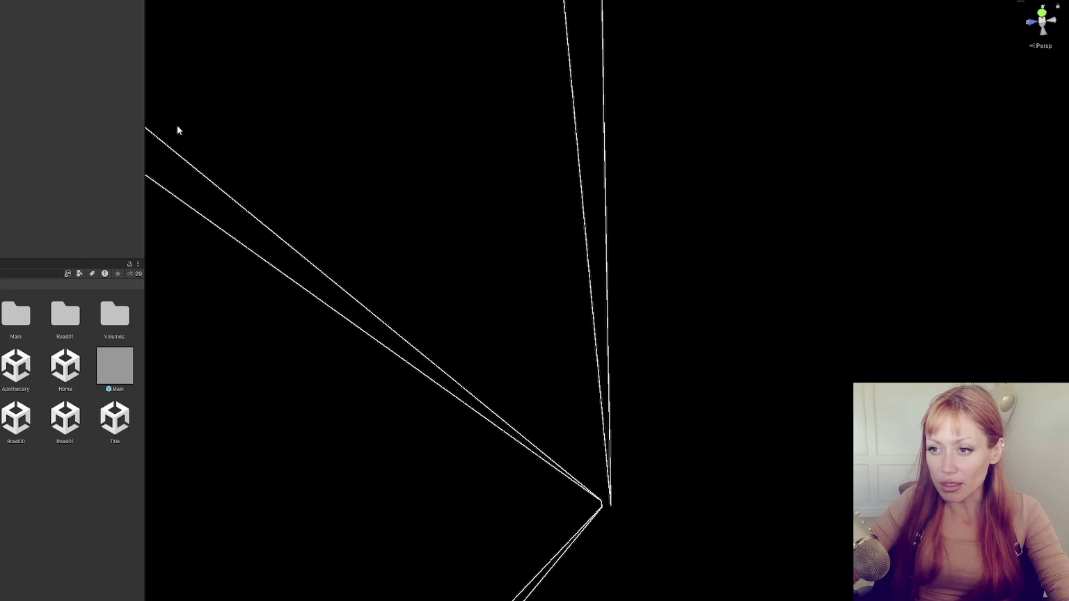
Recheck the MarvelAtOurCreation definition in Crafting.cs while Unity recompiles the scripts
{"action": "mouse_move", "coordinate": [144, 316]}
{"action": "left_mouse_down"}
{"action": "mouse_move", "coordinate": [106, 317]}
{"action": "mouse_move", "coordinate": [131, 318]}
{"action": "left_mouse_up"}
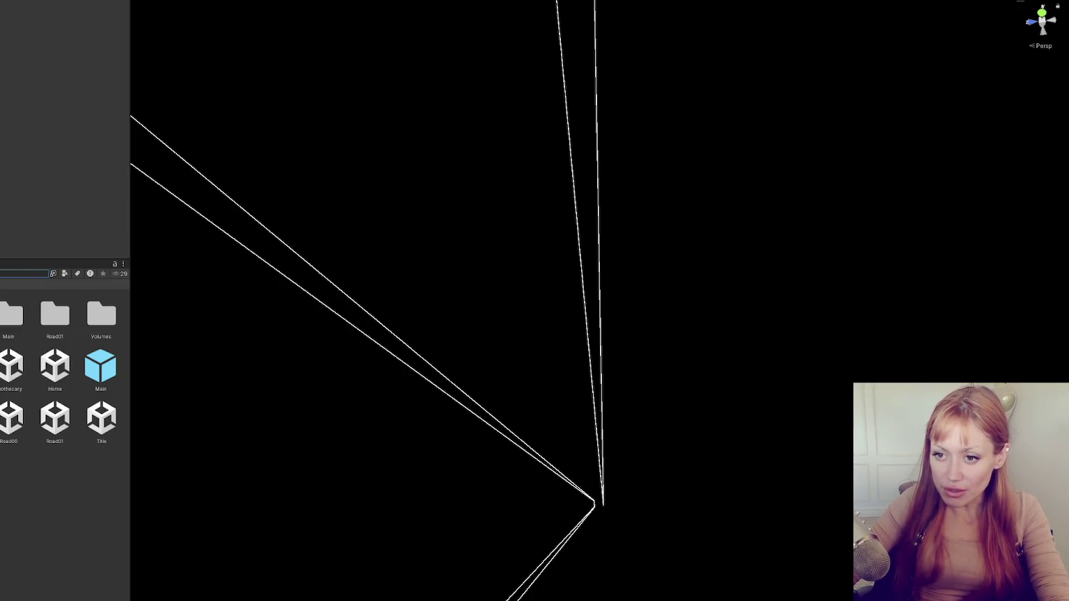
{"action": "key", "text": "alt+Tab"}
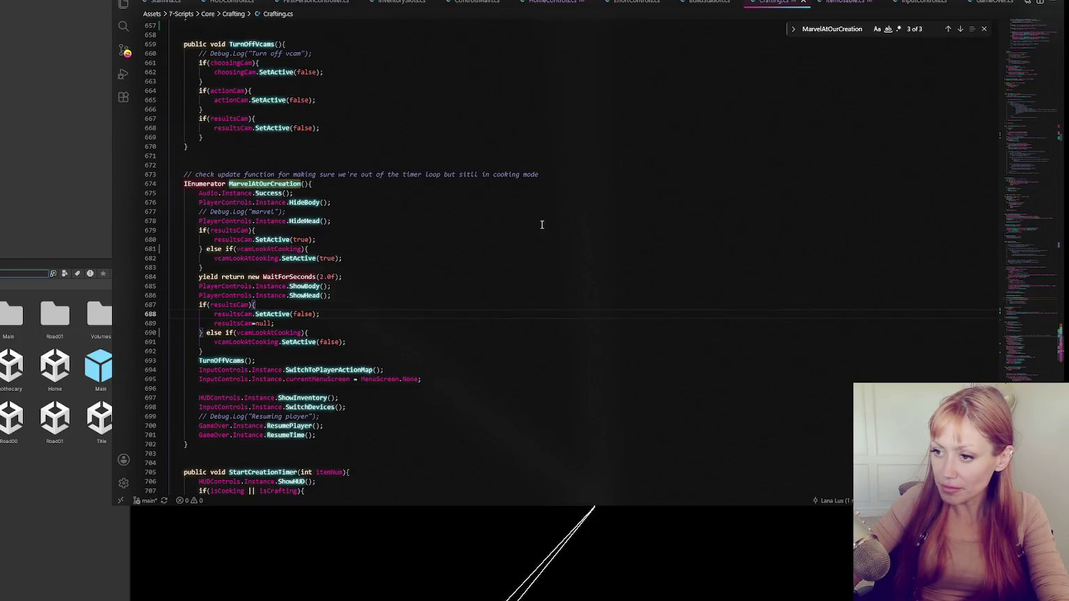
{"action": "key", "text": "Down"}
{"action": "key", "text": "Down"}
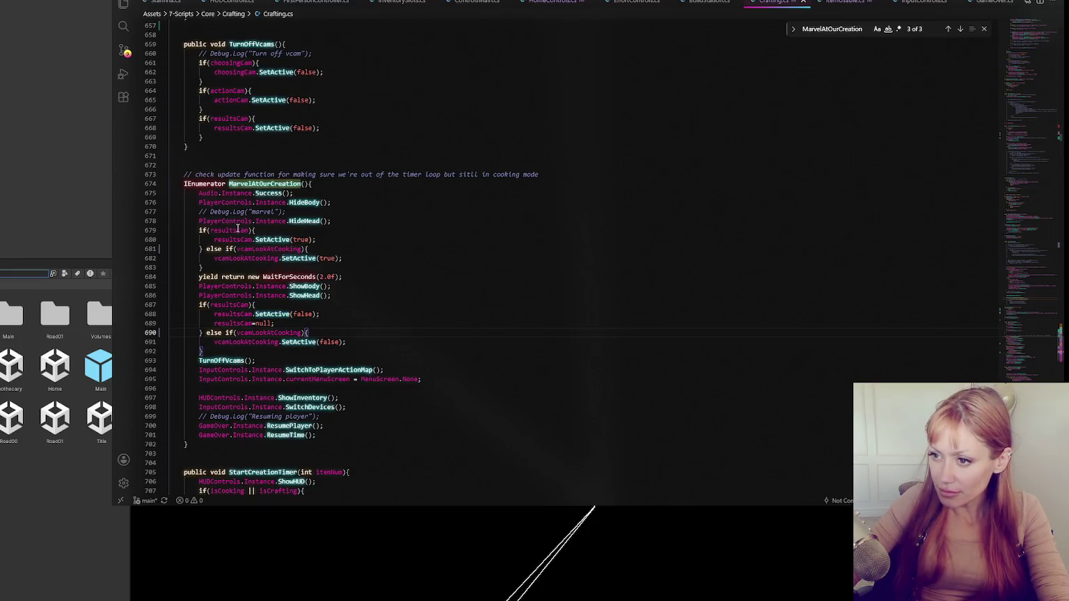
{"action": "left_click", "coordinate": [302, 183]}
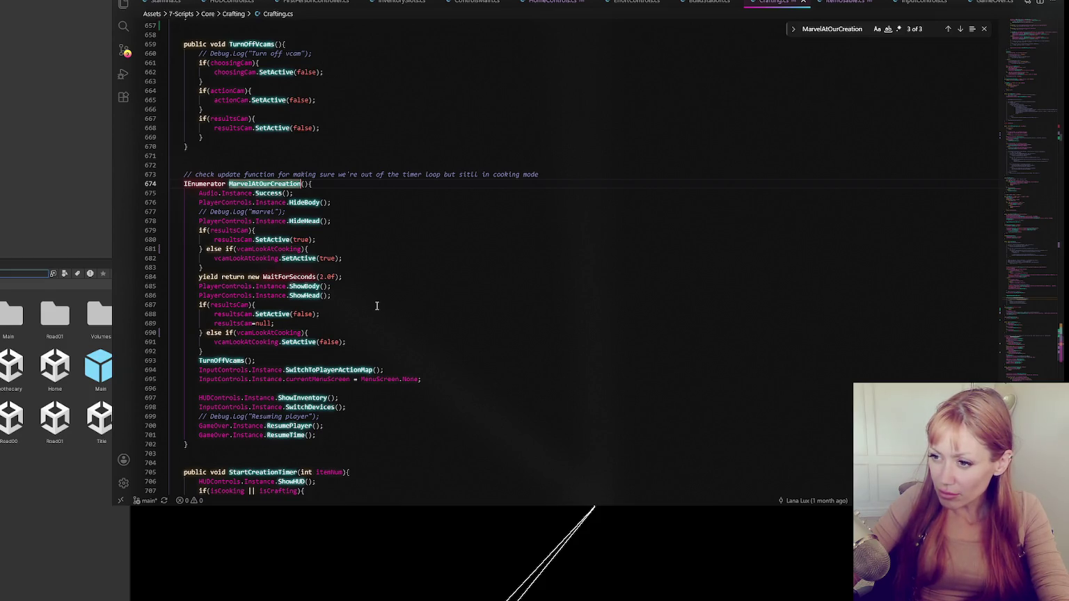
Open the FirePit prefab in prefab mode from the Project panel
{"action": "key", "text": "alt+Tab"}
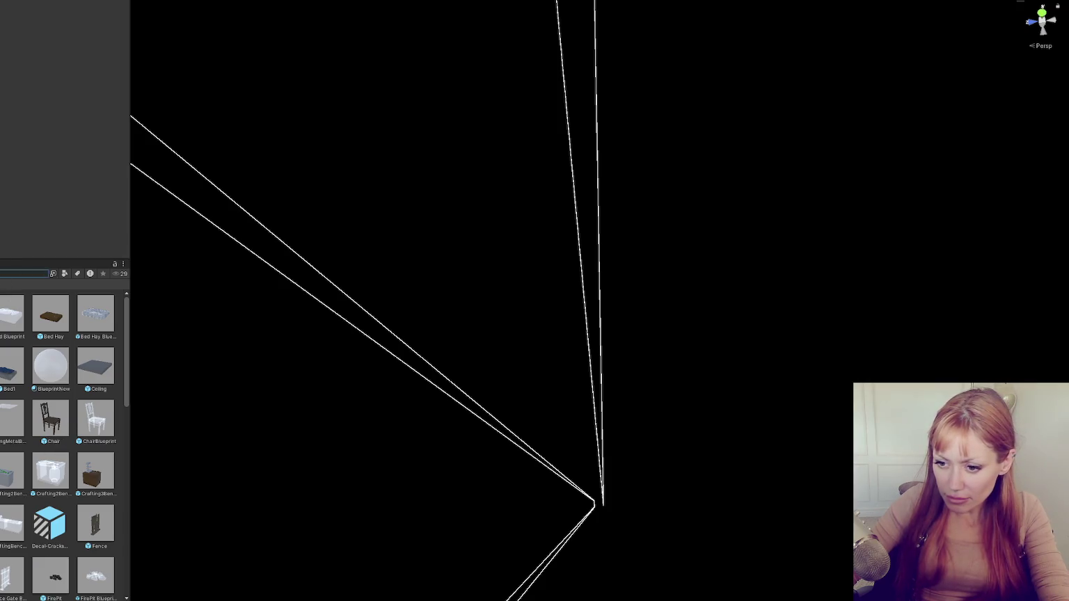
{"action": "scroll", "coordinate": [34, 379], "scroll_direction": "down", "scroll_amount": 1}
{"action": "scroll", "coordinate": [33, 380], "scroll_direction": "down", "scroll_amount": 3}
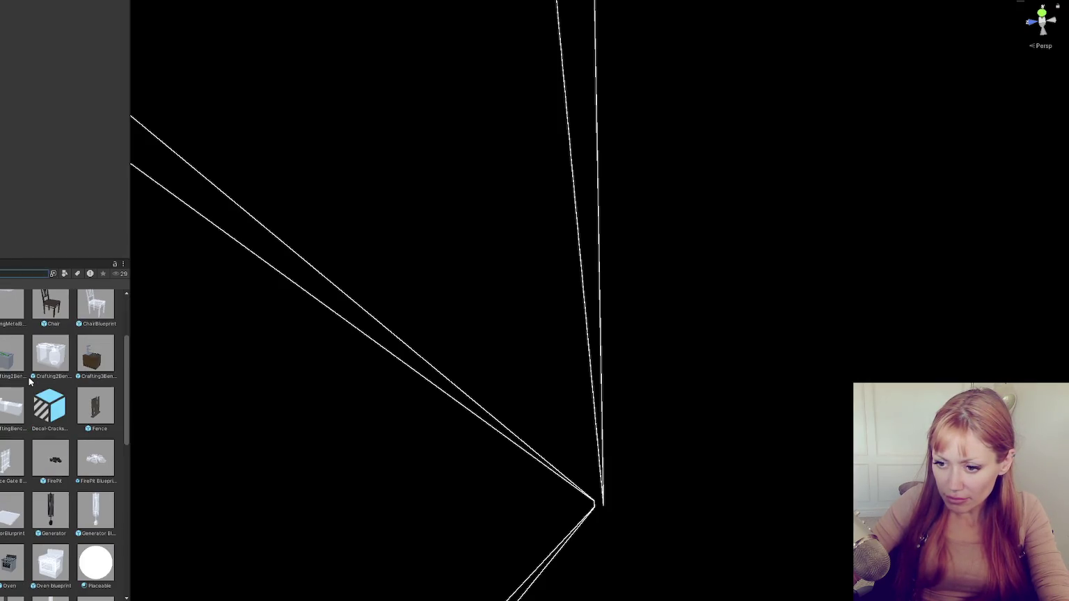
{"action": "double_click", "coordinate": [55, 464]}
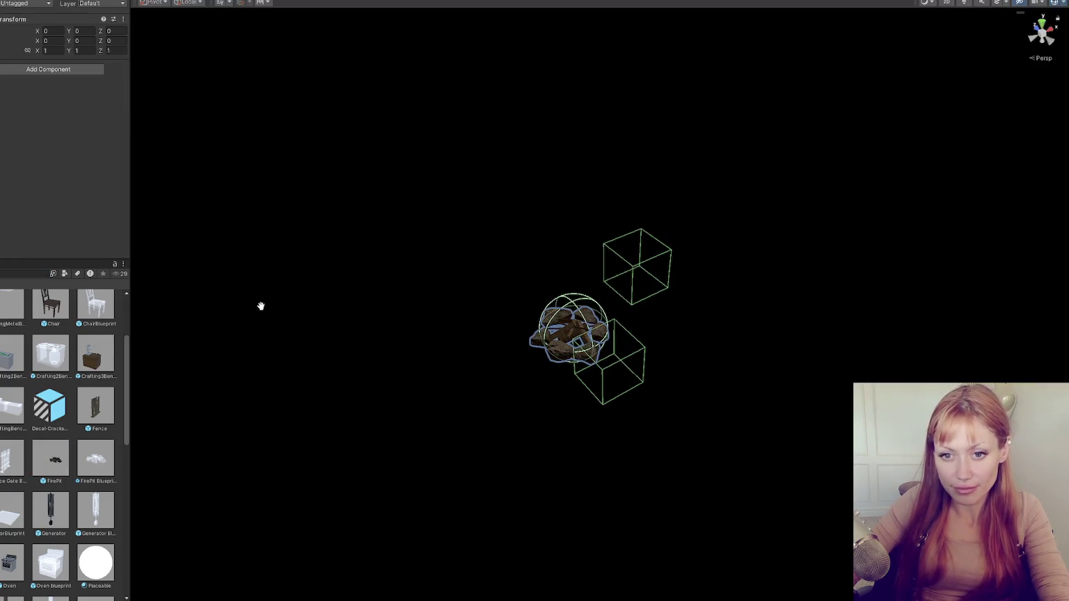
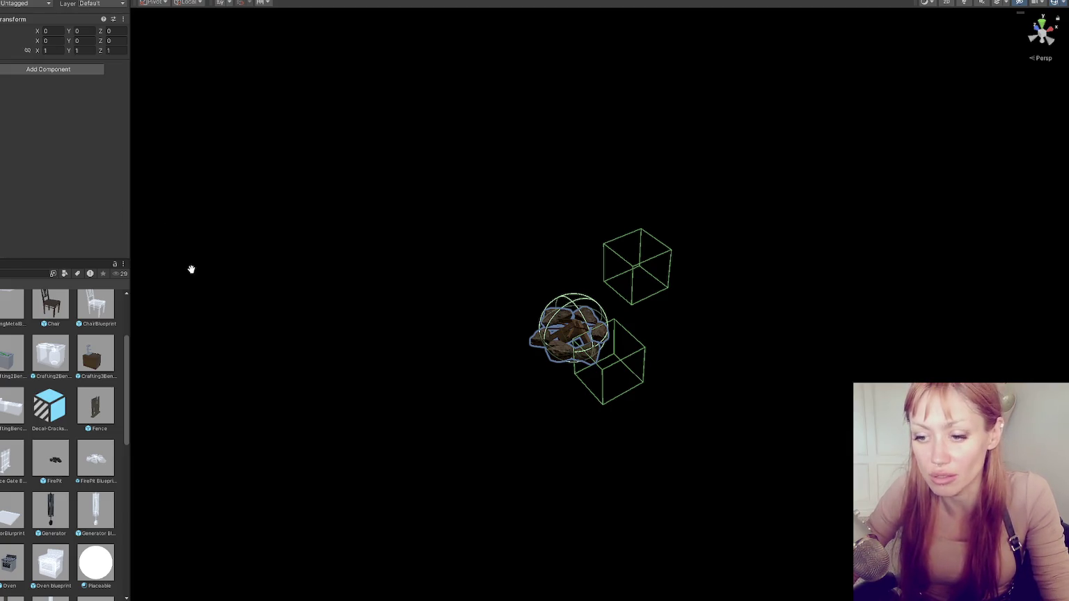
Scroll the Project window up to the Scenes folder, narrowing then re-widening the left panels
{"action": "left_click_drag", "start_coordinate": [131, 519], "coordinate": [100, 519]}
{"action": "scroll", "coordinate": [91, 322], "scroll_direction": "up", "scroll_amount": 3}
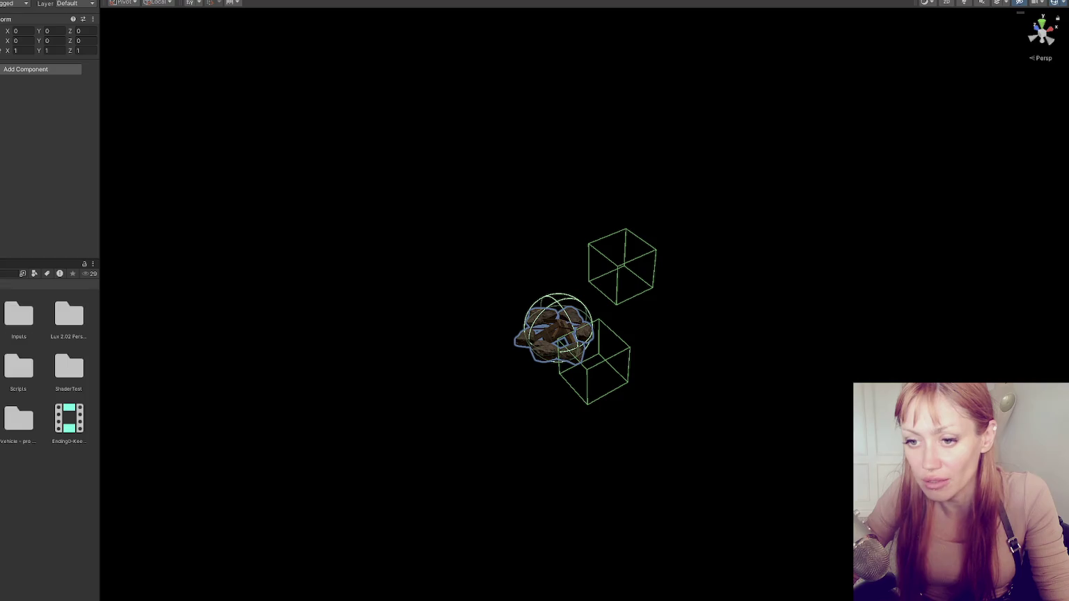
{"action": "left_click_drag", "start_coordinate": [100, 336], "coordinate": [185, 339]}
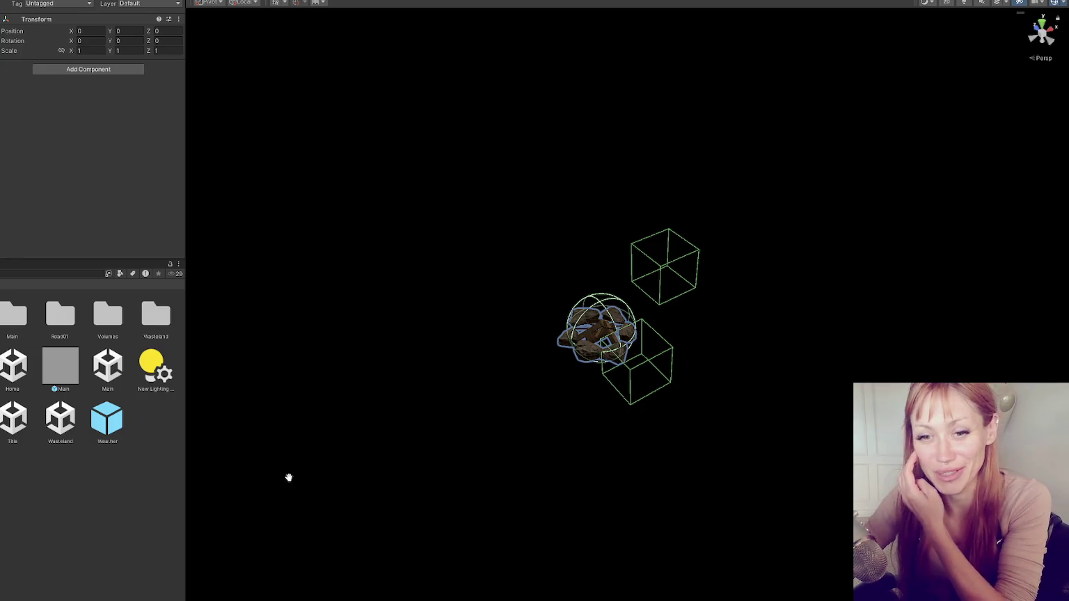
Inspect Prefab_Fire_Pit and its Build Station child, then select the Title scene asset
{"action": "left_click", "coordinate": [100, 458]}
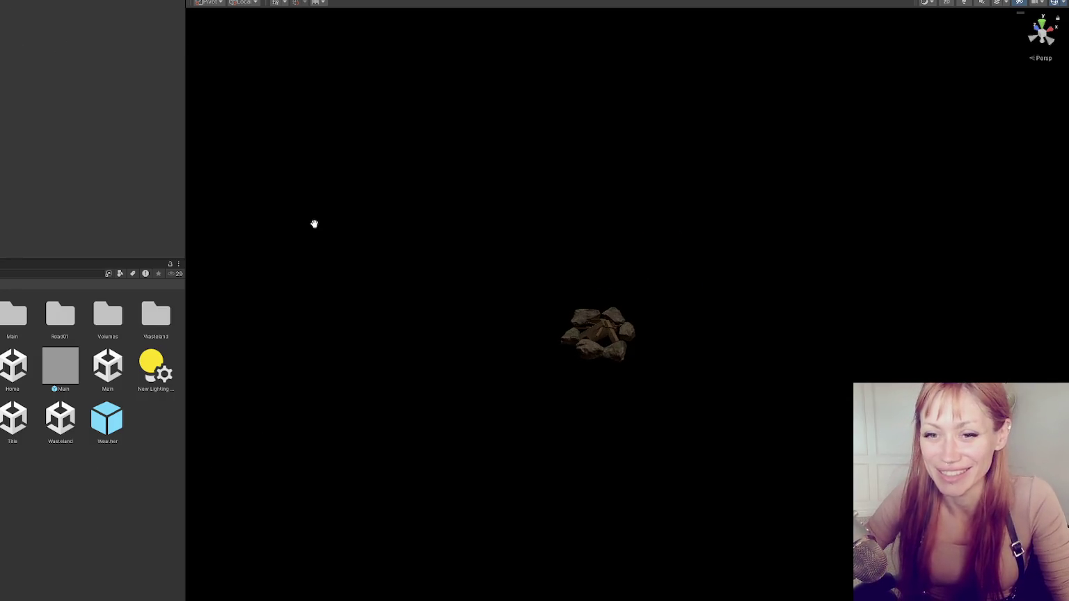
{"action": "key", "text": "ctrl+z"}
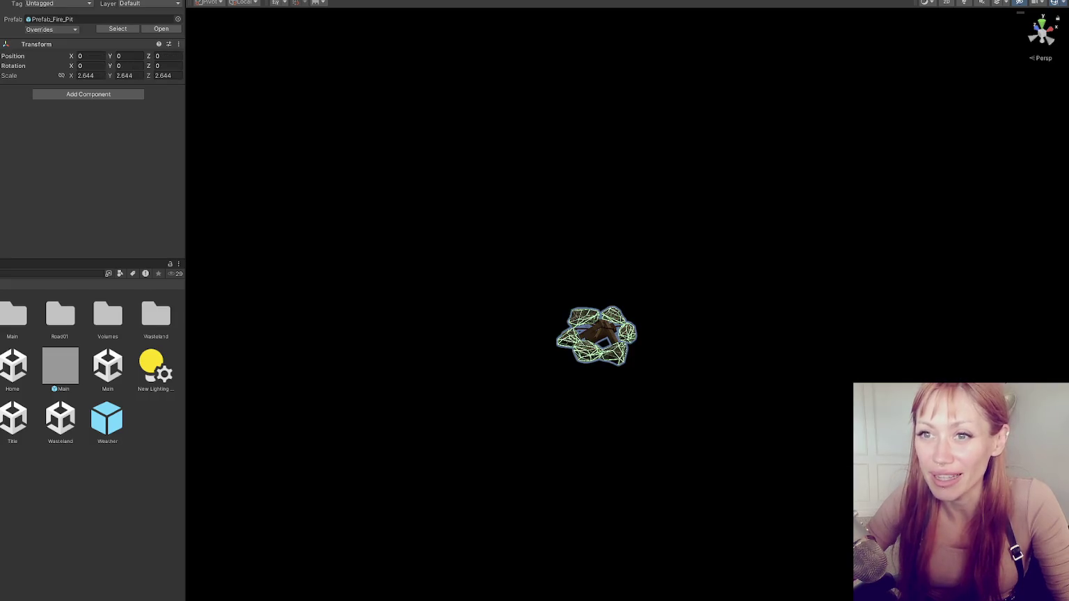
{"action": "key", "text": "ctrl+z"}
{"action": "key", "text": "ctrl+z"}
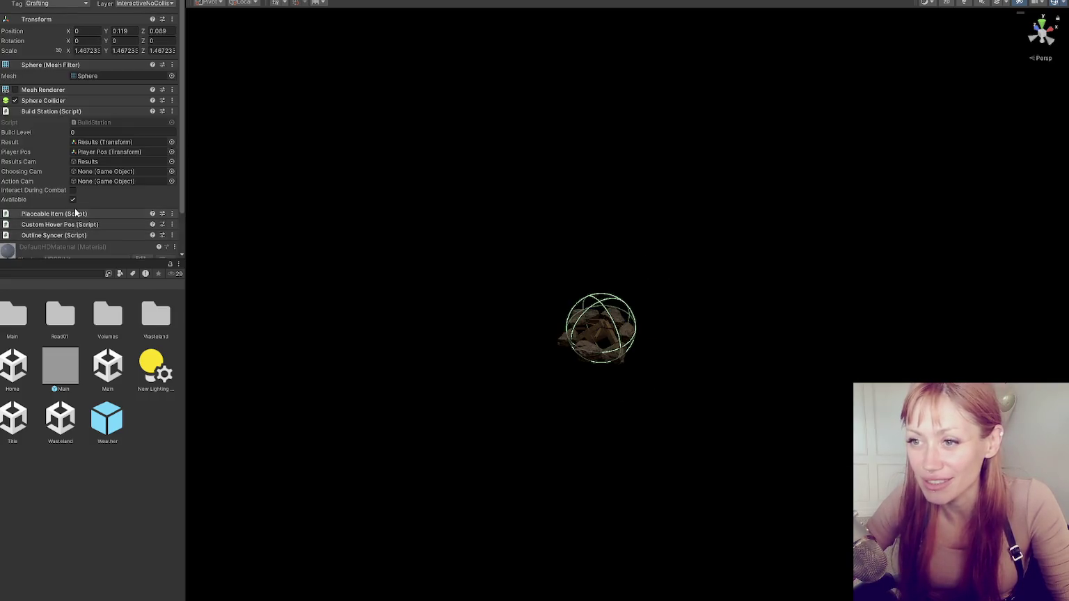
{"action": "key", "text": "ctrl+z"}
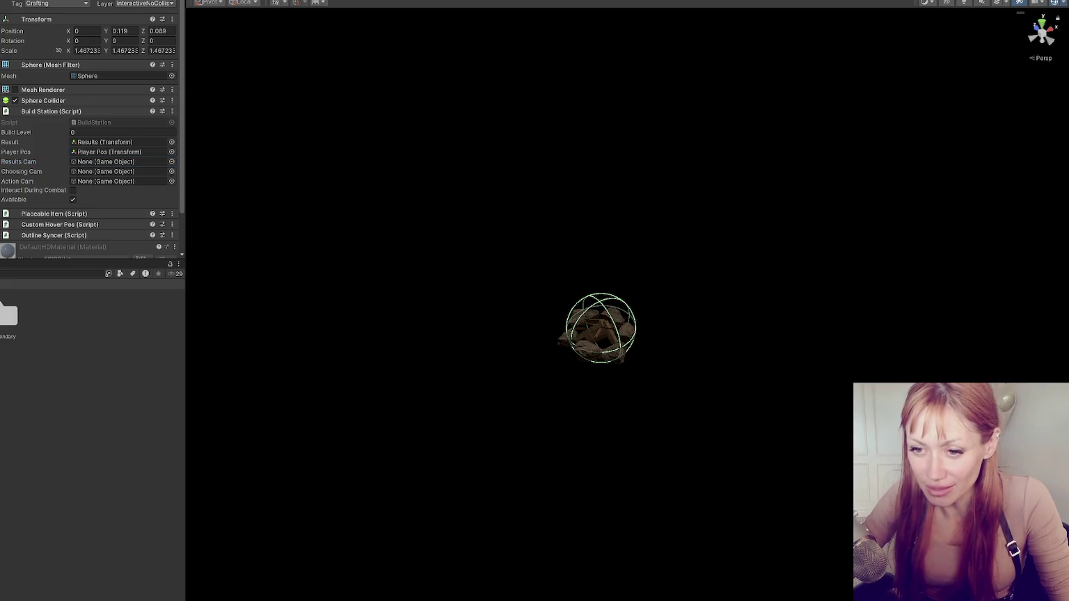
{"action": "left_click", "coordinate": [12, 420]}
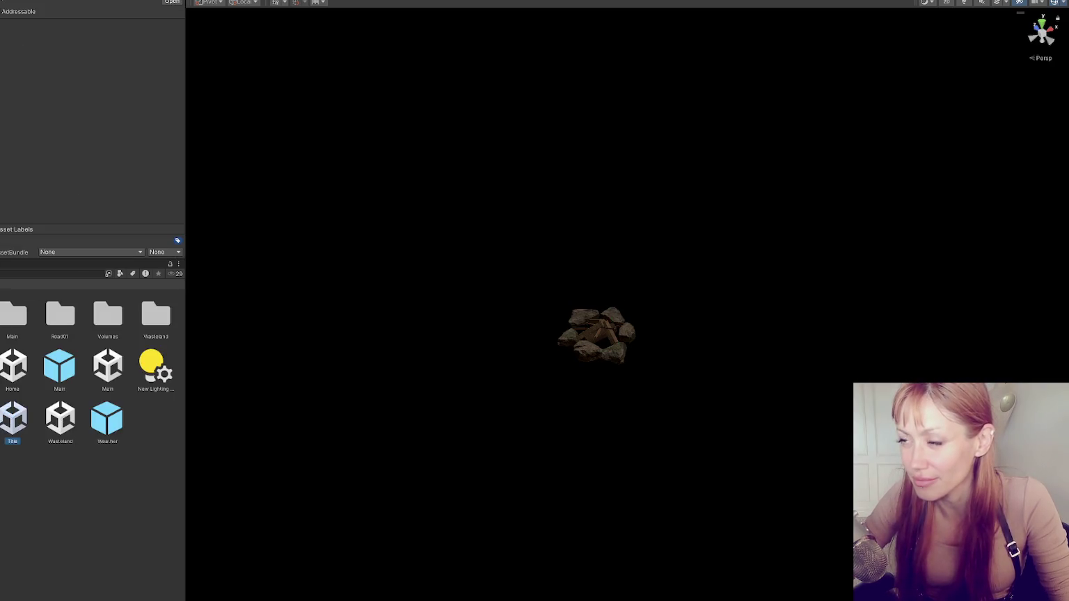
Open the Title scene, launch the game in DEV MODE, and punch toward the ground
{"action": "double_click", "coordinate": [13, 419]}
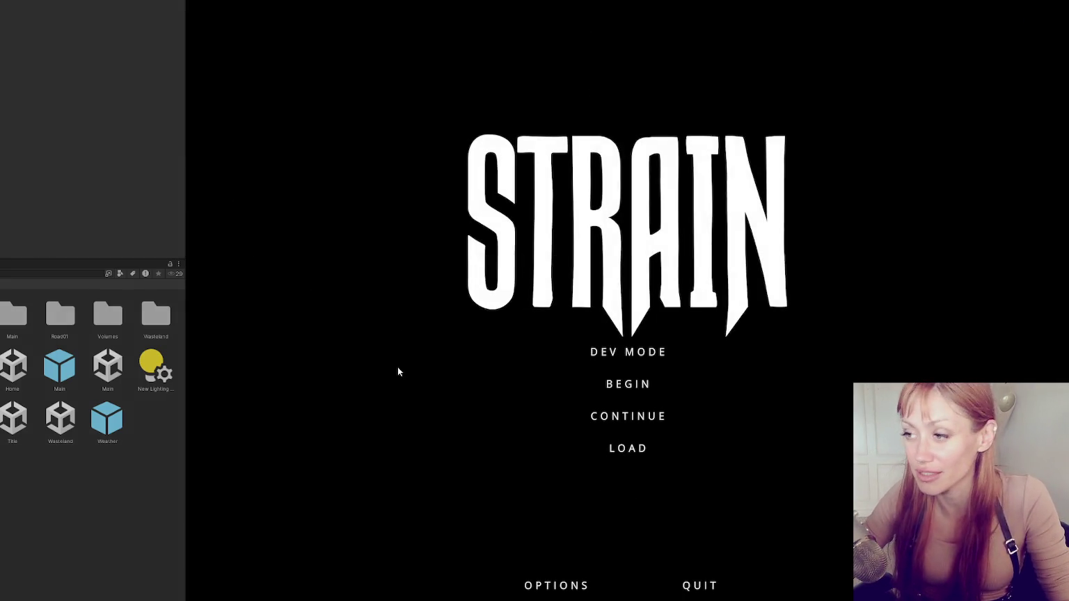
{"action": "left_click", "coordinate": [634, 350]}
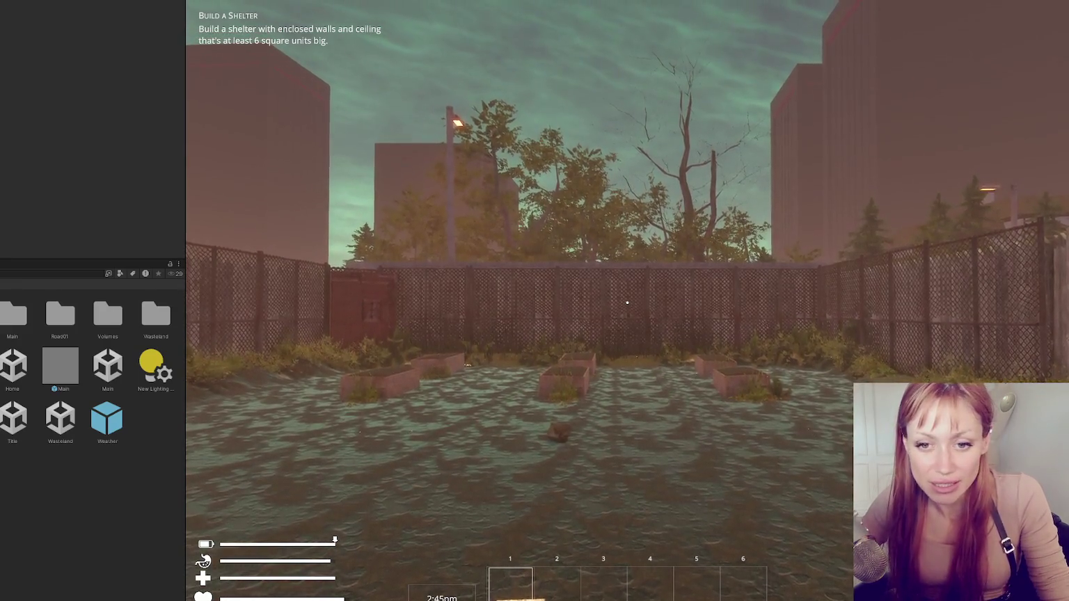
{"action": "left_click", "coordinate": [627, 303]}
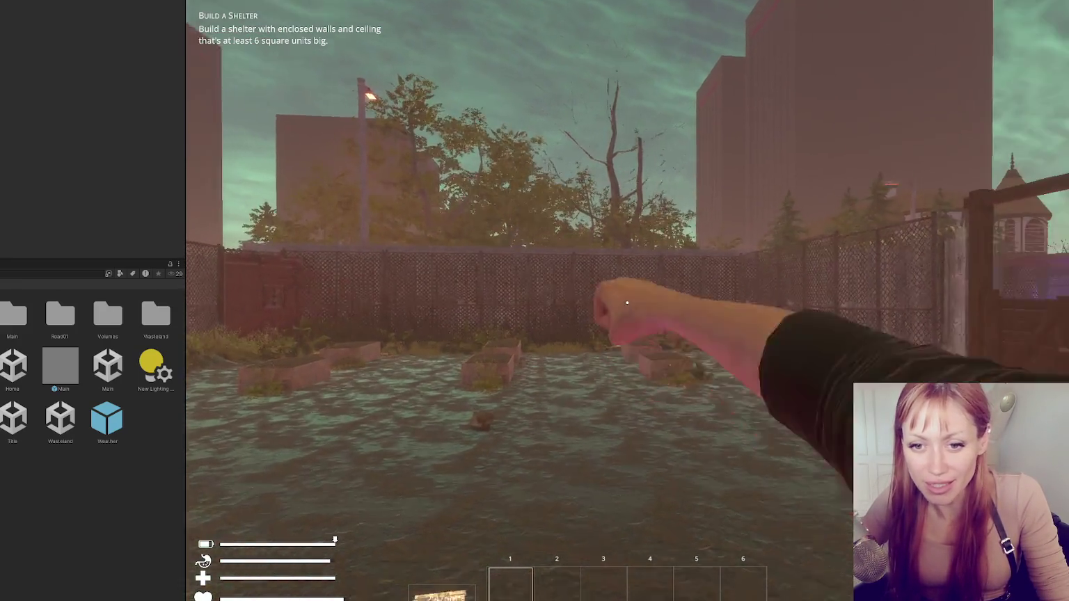
Walk past the pond to the fence and check the buildable items like the Newspaper Bed
{"action": "key", "text": "w"}
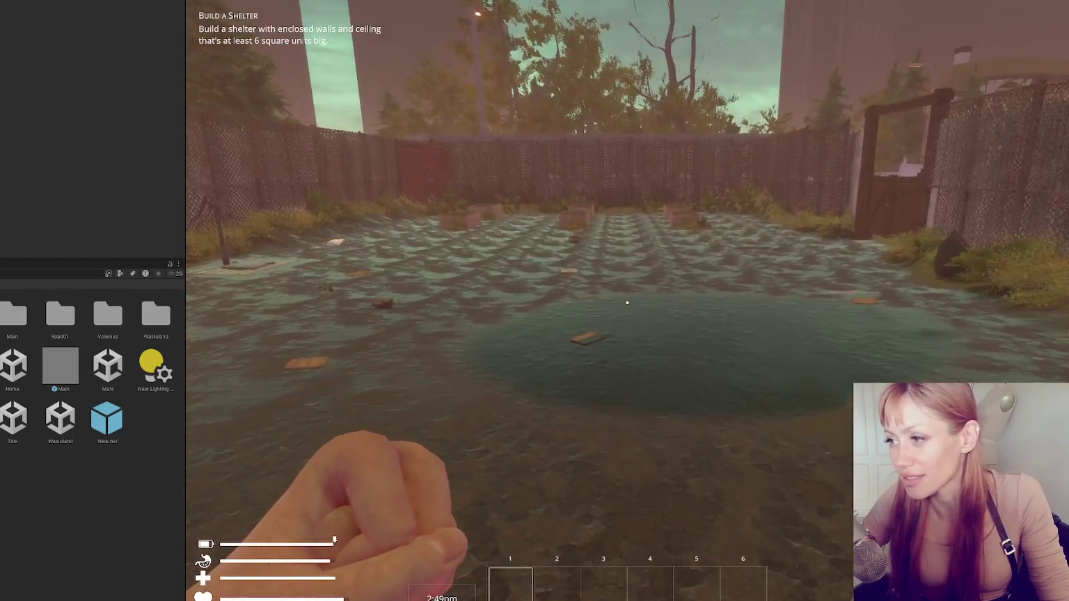
{"action": "key", "text": "w"}
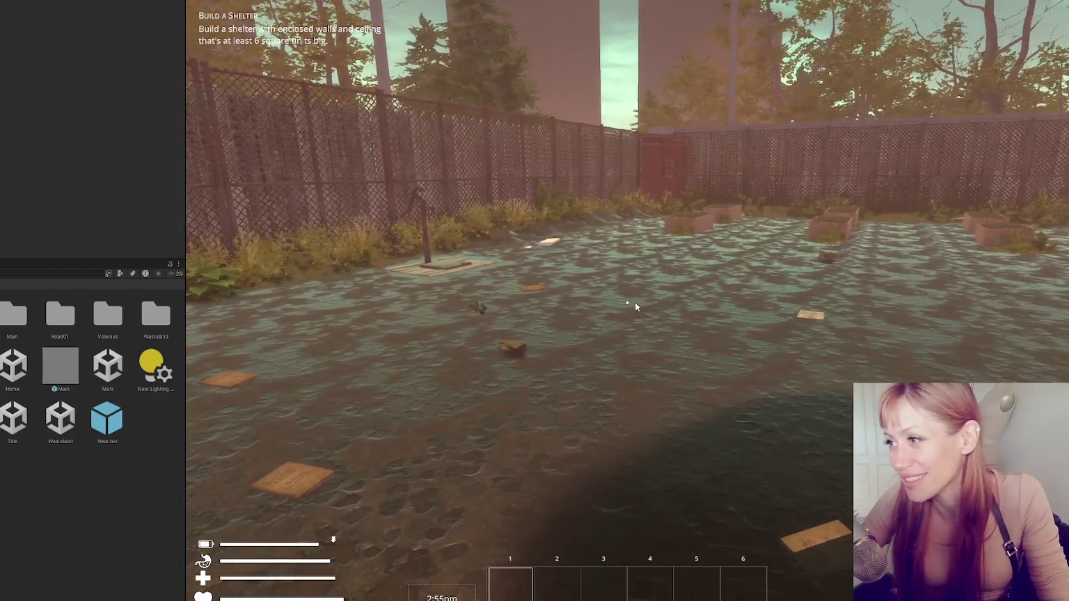
{"action": "key", "text": "Tab"}
{"action": "left_click", "coordinate": [837, 63]}
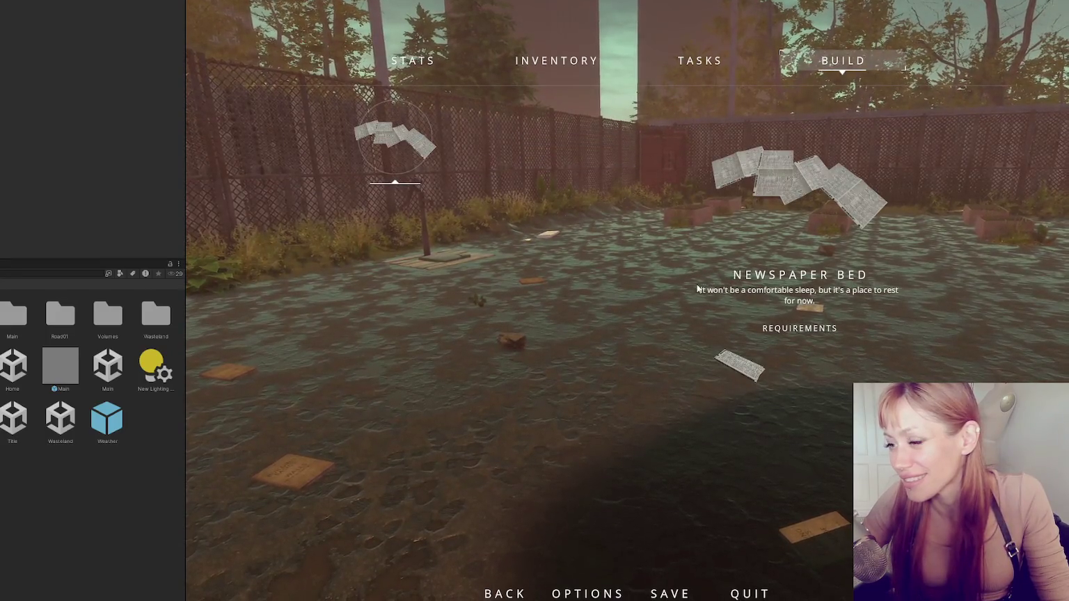
{"action": "key", "text": "Tab"}
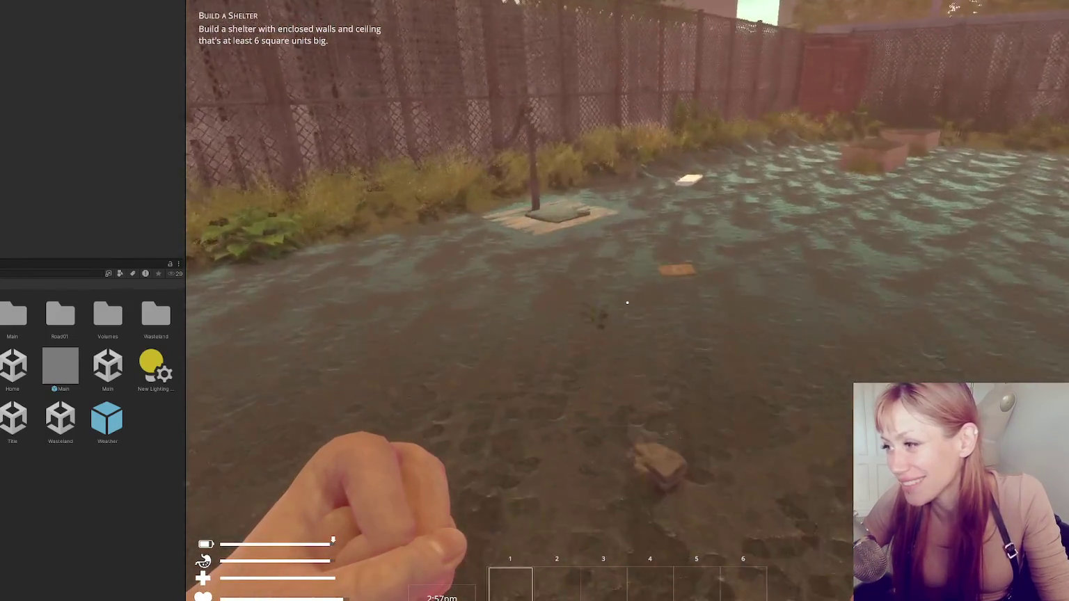
Pick up the Firepit booklet and view the Firepit among the buildable items
{"action": "key", "text": "e"}
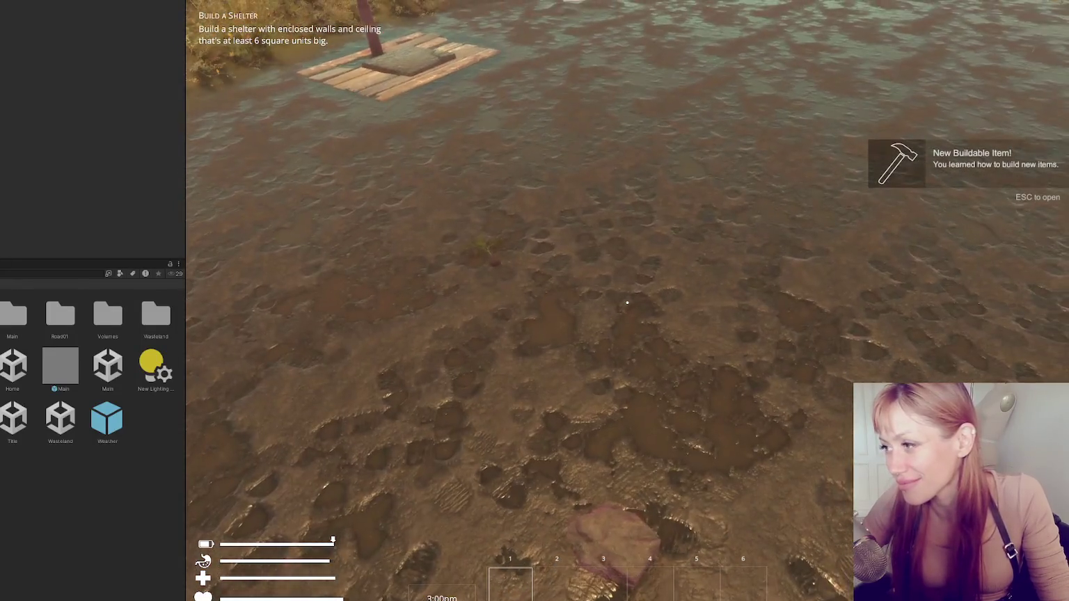
{"action": "key", "text": "Escape"}
{"action": "left_click", "coordinate": [820, 56]}
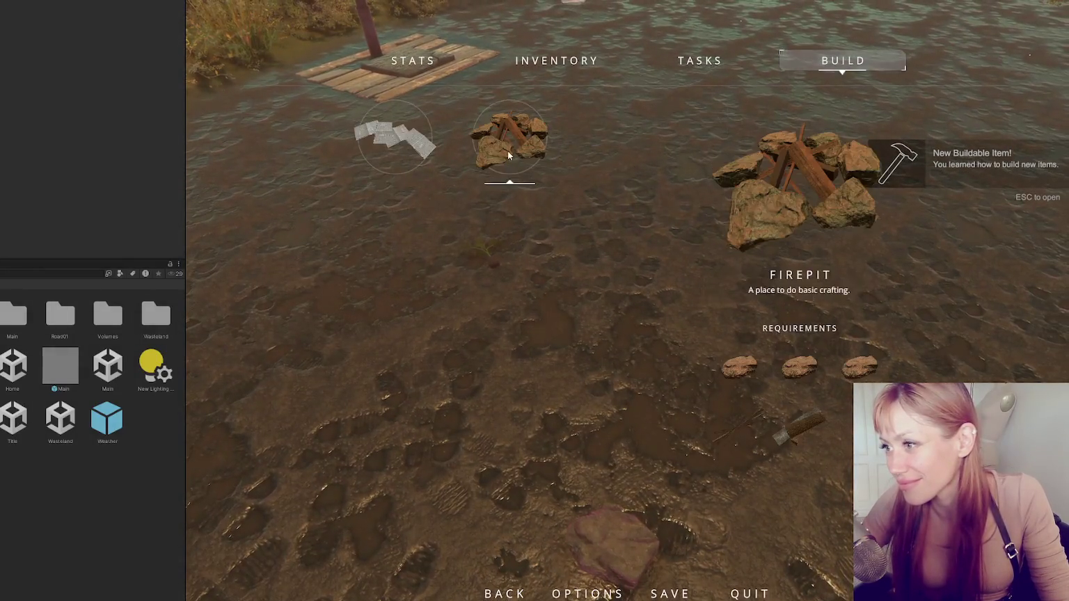
Place the Firepit, pick up a stone and a wooden plank, and go through the door
{"action": "left_click", "coordinate": [508, 150]}
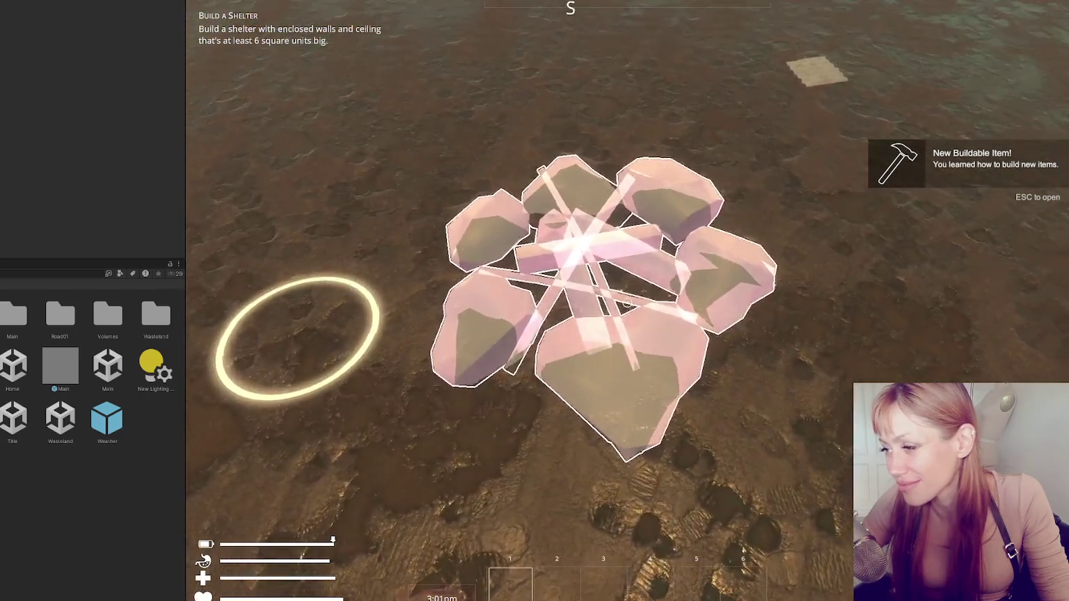
{"action": "left_click", "coordinate": [627, 302]}
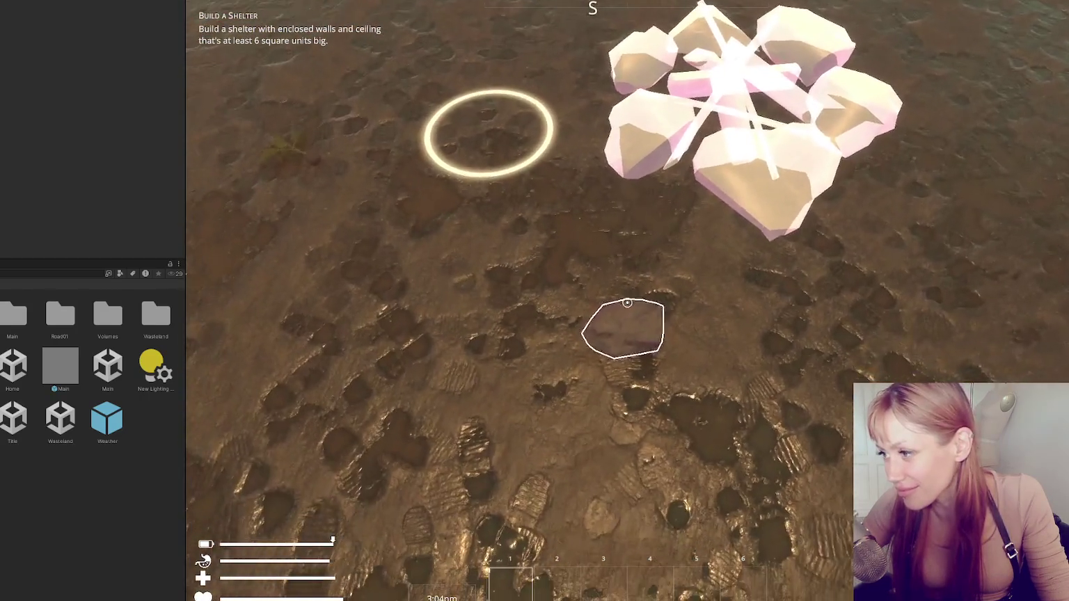
{"action": "left_click", "coordinate": [628, 303]}
{"action": "left_click", "coordinate": [627, 303]}
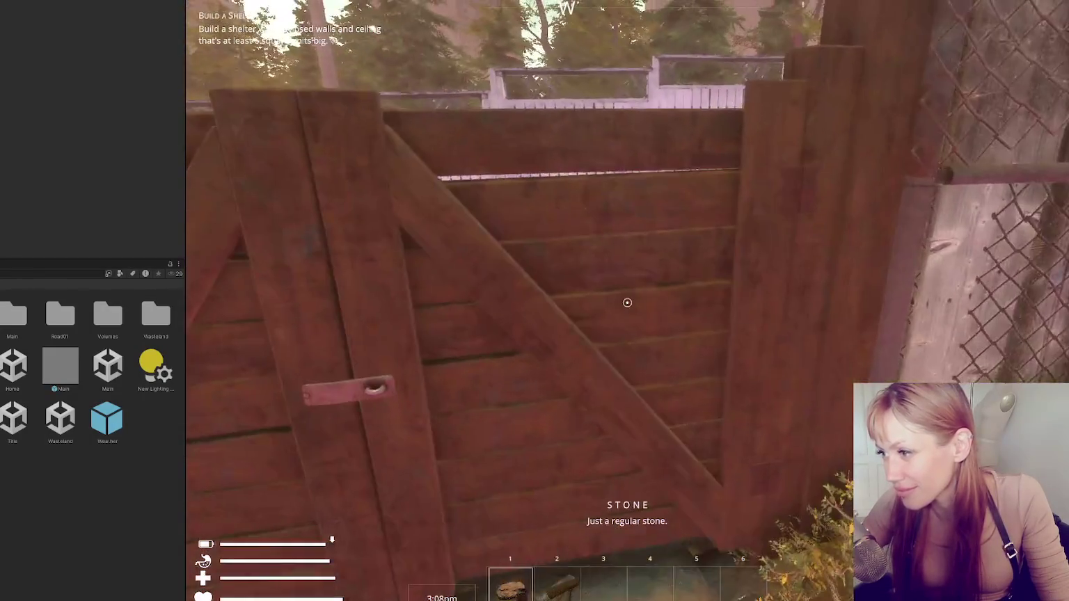
{"action": "left_click", "coordinate": [627, 303]}
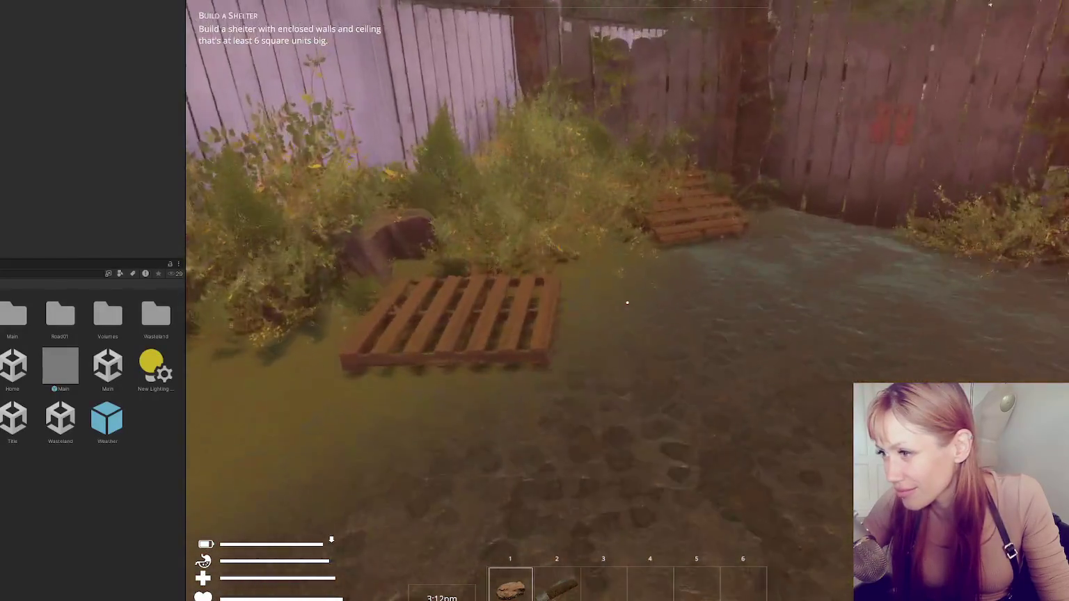
Punch two wooden pallets apart, collect the leftover item, and walk through the gate
{"action": "left_click", "coordinate": [628, 303]}
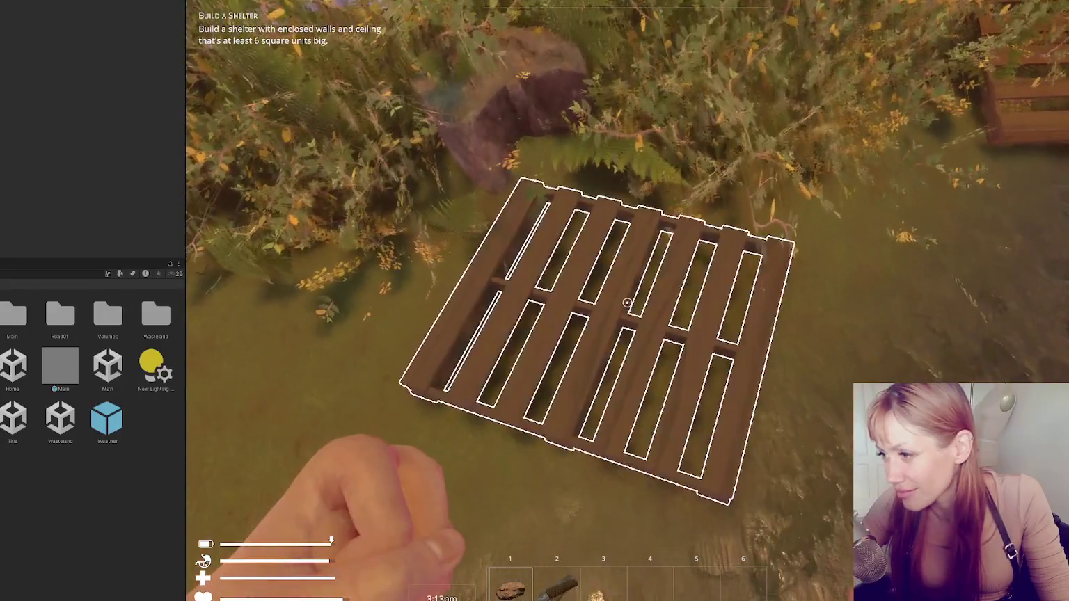
{"action": "left_click", "coordinate": [627, 303]}
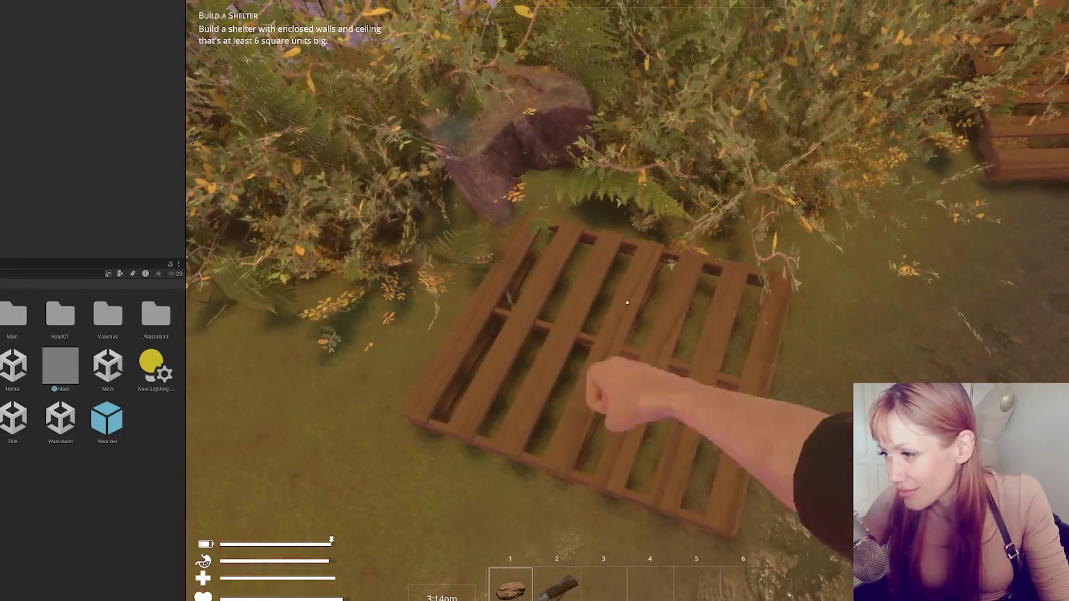
{"action": "left_click", "coordinate": [627, 303]}
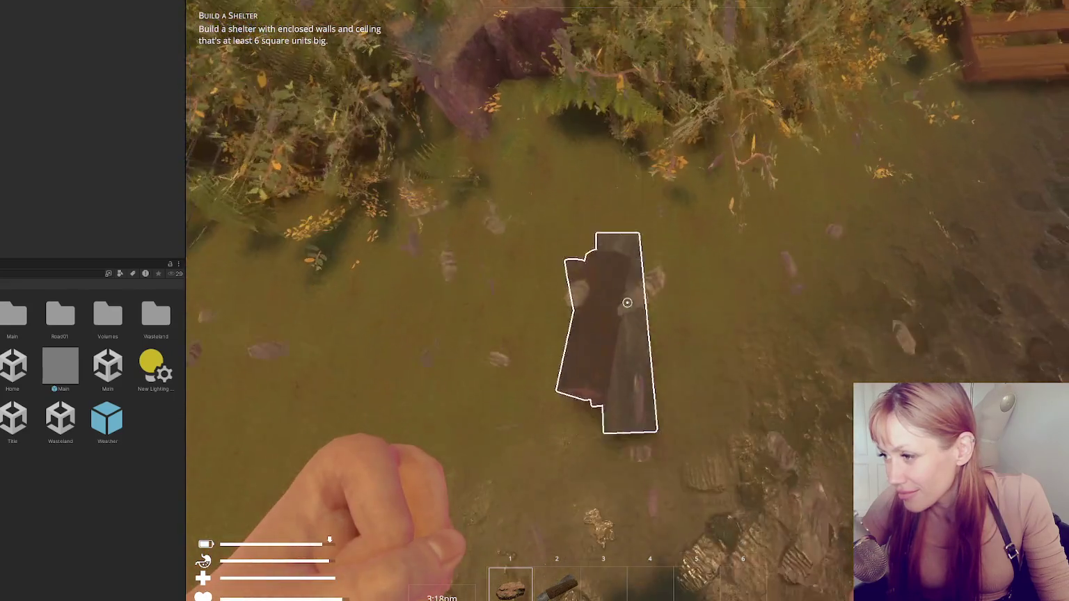
{"action": "left_click", "coordinate": [627, 303]}
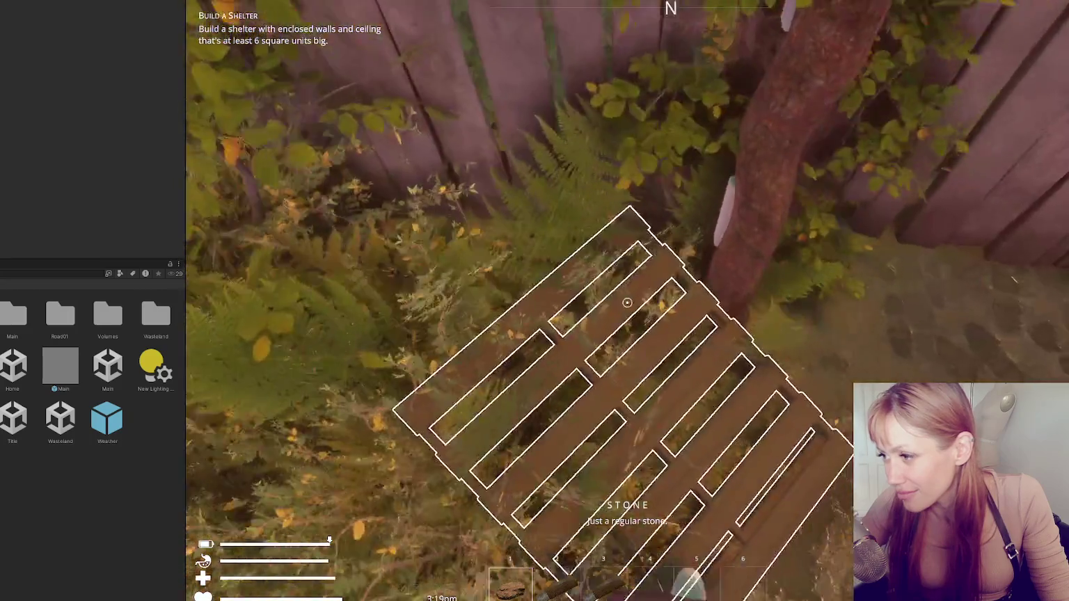
{"action": "left_click", "coordinate": [627, 303]}
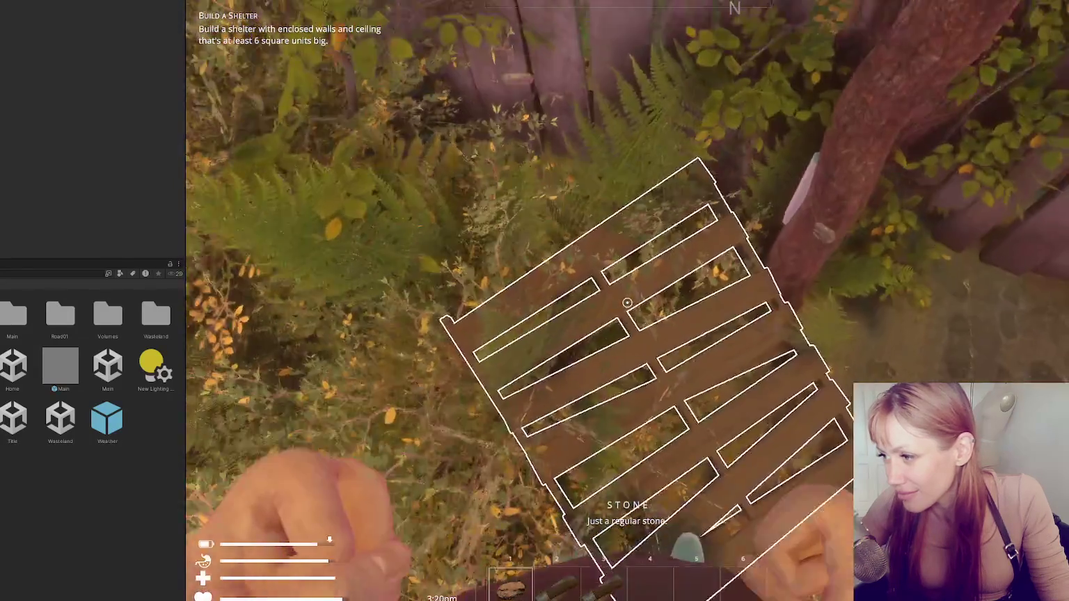
{"action": "left_click", "coordinate": [628, 303]}
{"action": "left_click", "coordinate": [627, 303]}
{"action": "left_click", "coordinate": [627, 302]}
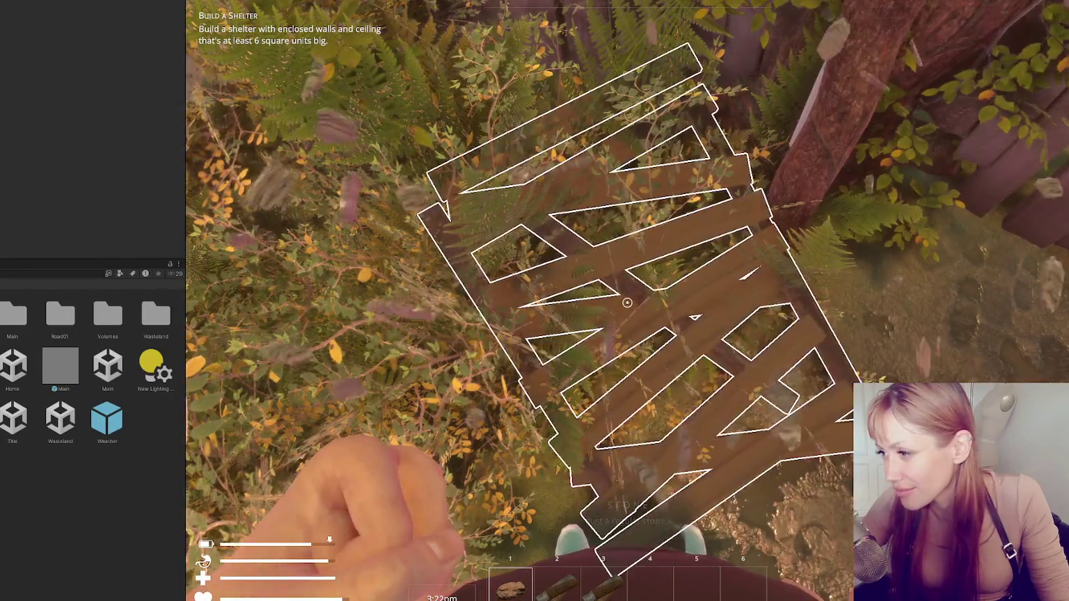
{"action": "left_click", "coordinate": [627, 303]}
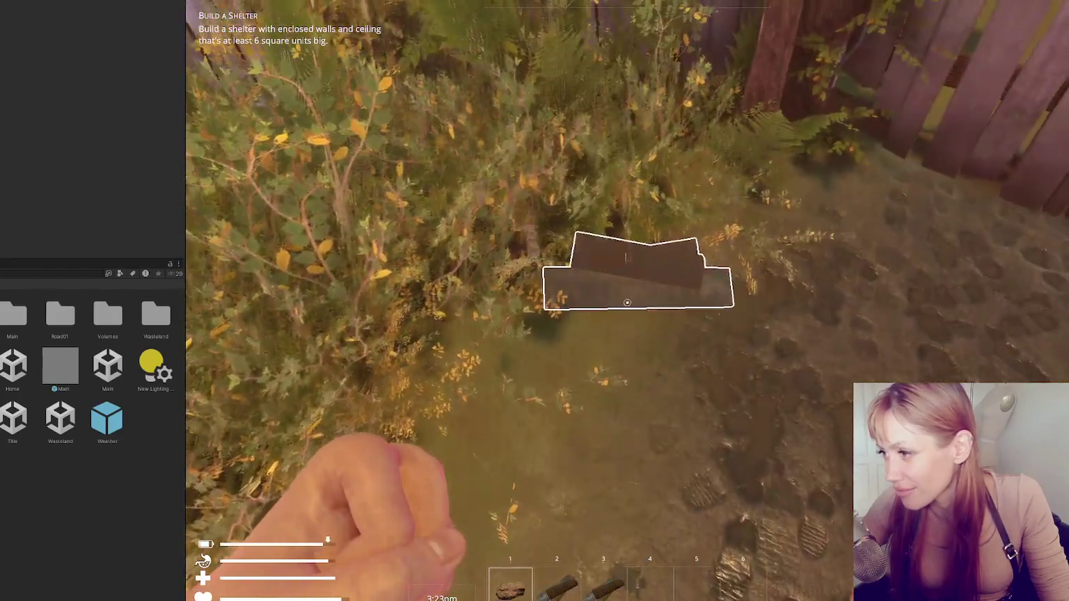
{"action": "left_click", "coordinate": [627, 303]}
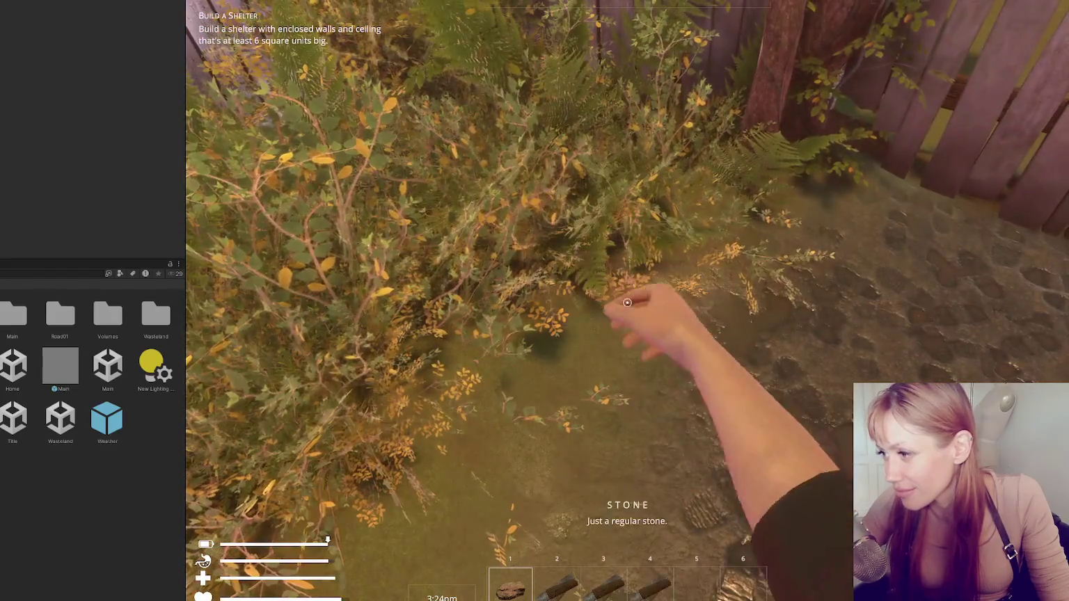
{"action": "key", "text": "w"}
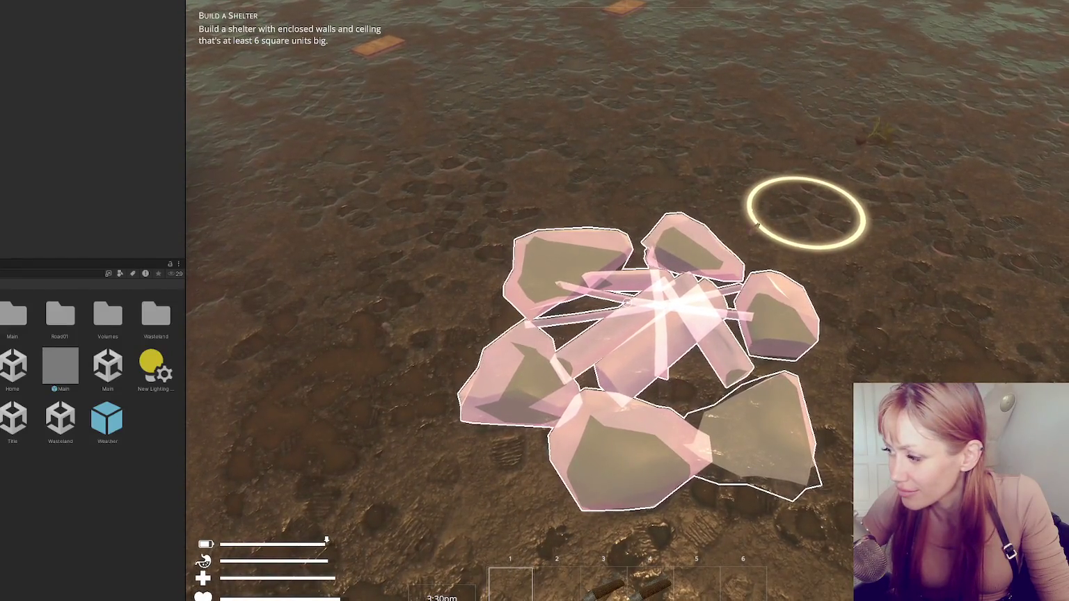
Spawn kindling from the in-game console and place the sticks into the firepit build ghost
{"action": "key", "text": "s"}
{"action": "key", "text": "Escape"}
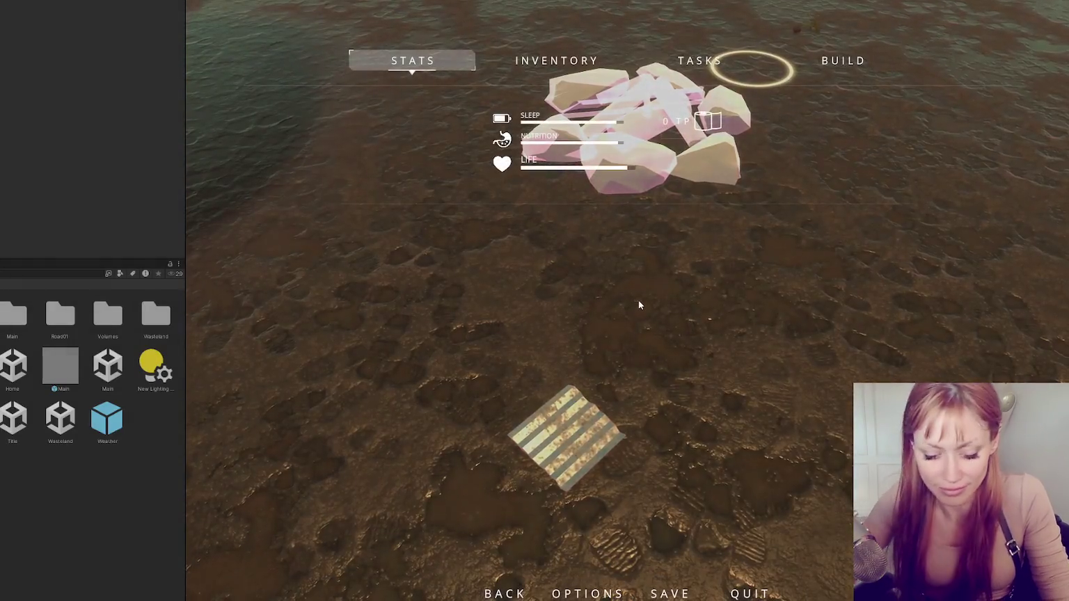
{"action": "type", "text": "kiun"}
{"action": "type", "text": "ndling"}
{"action": "key", "text": "Return"}
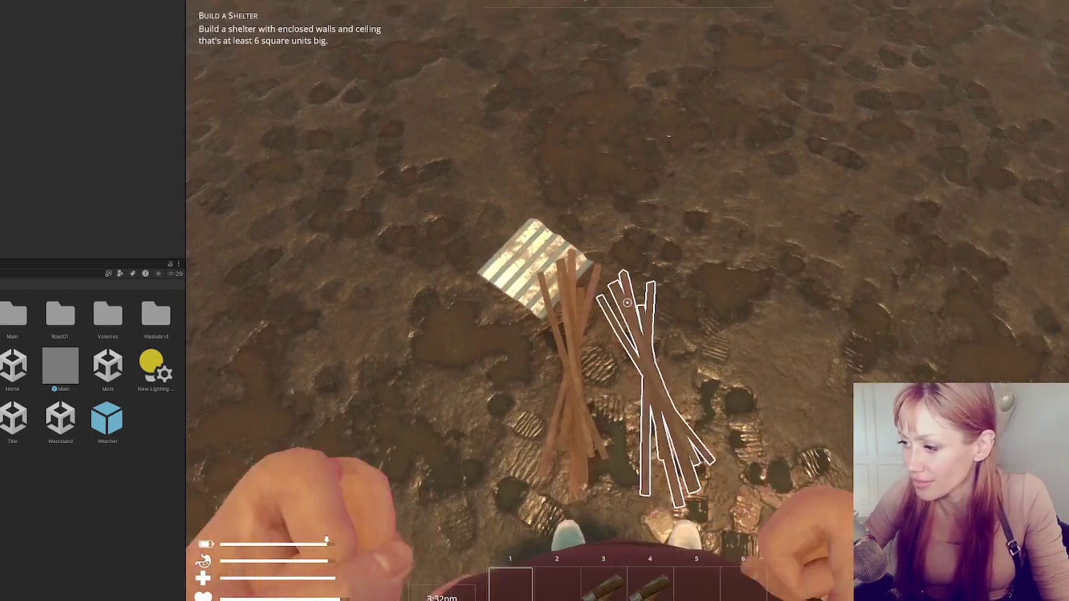
{"action": "left_click", "coordinate": [627, 303]}
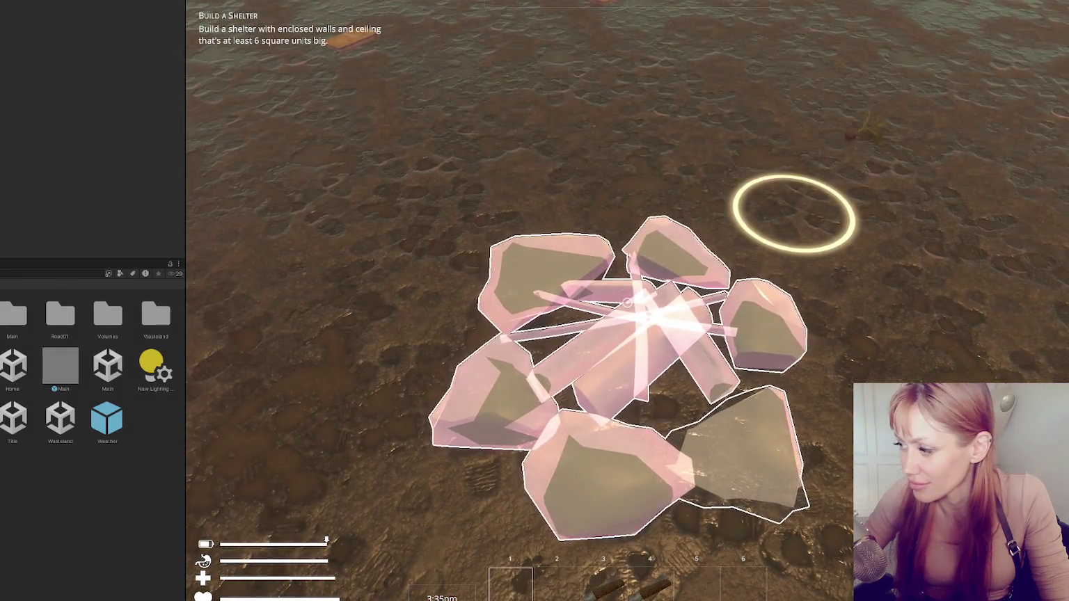
{"action": "mouse_move", "coordinate": [627, 302]}
Spawn stones and add them to complete the lit campfire, then open its Crafting Bench
{"action": "key", "text": "Escape"}
{"action": "type", "text": "Sto"}
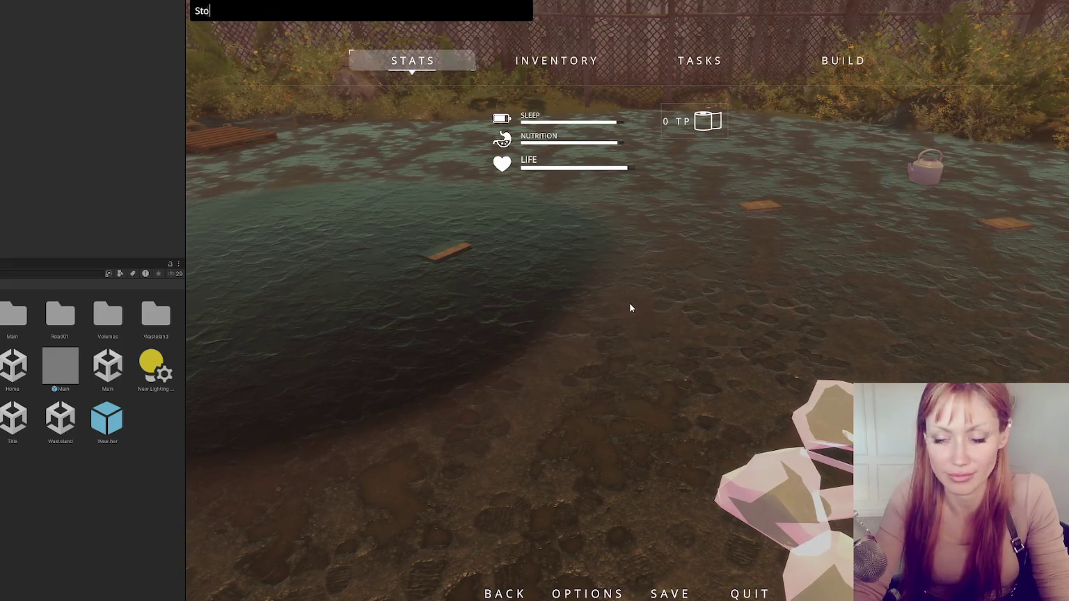
{"action": "key", "text": "Escape"}
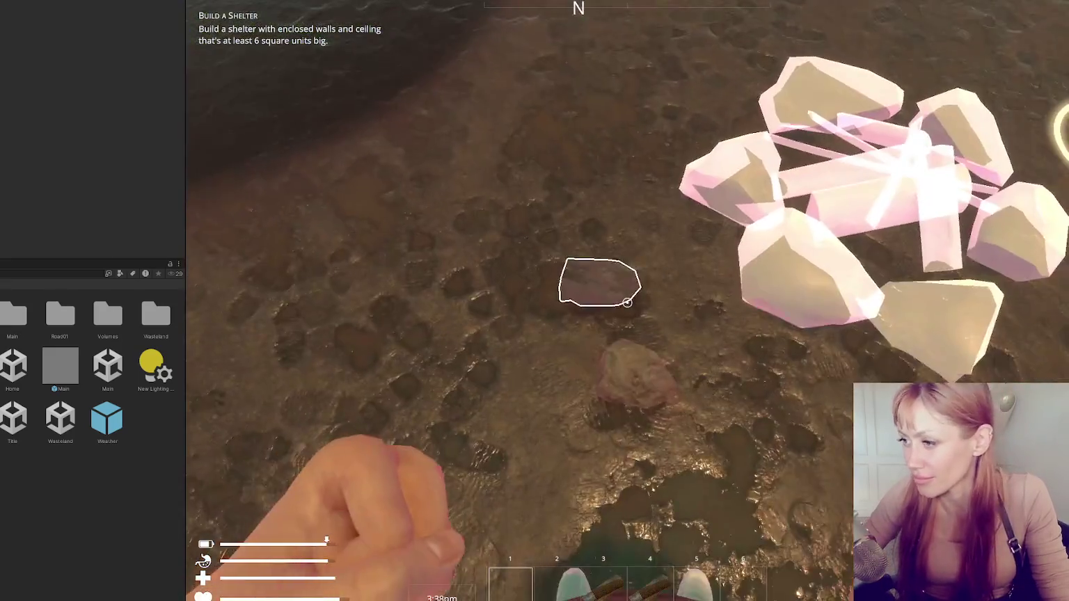
{"action": "left_click", "coordinate": [627, 302]}
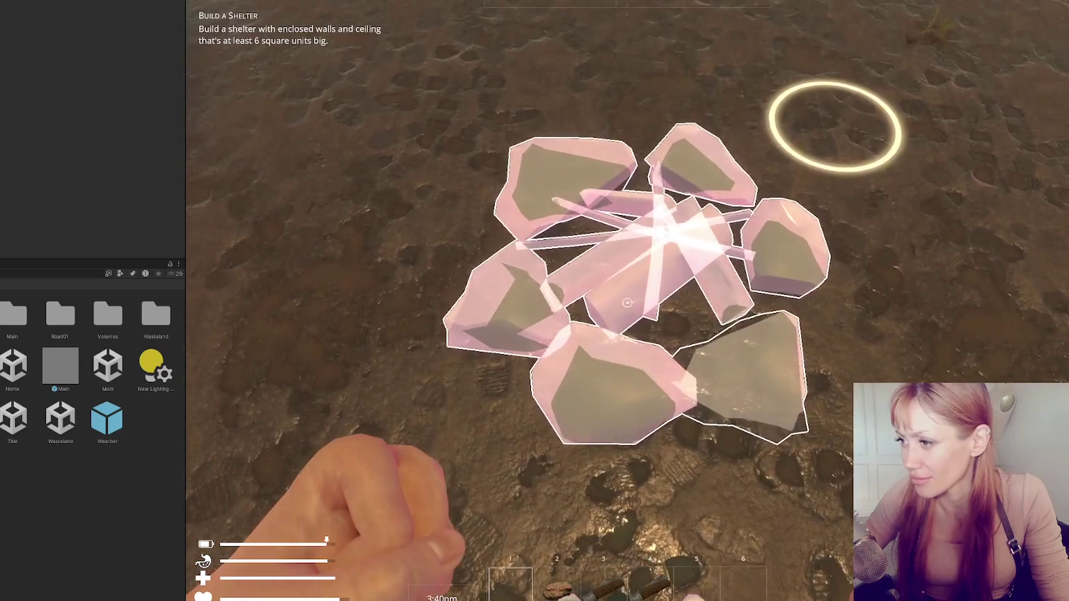
{"action": "left_click", "coordinate": [627, 303]}
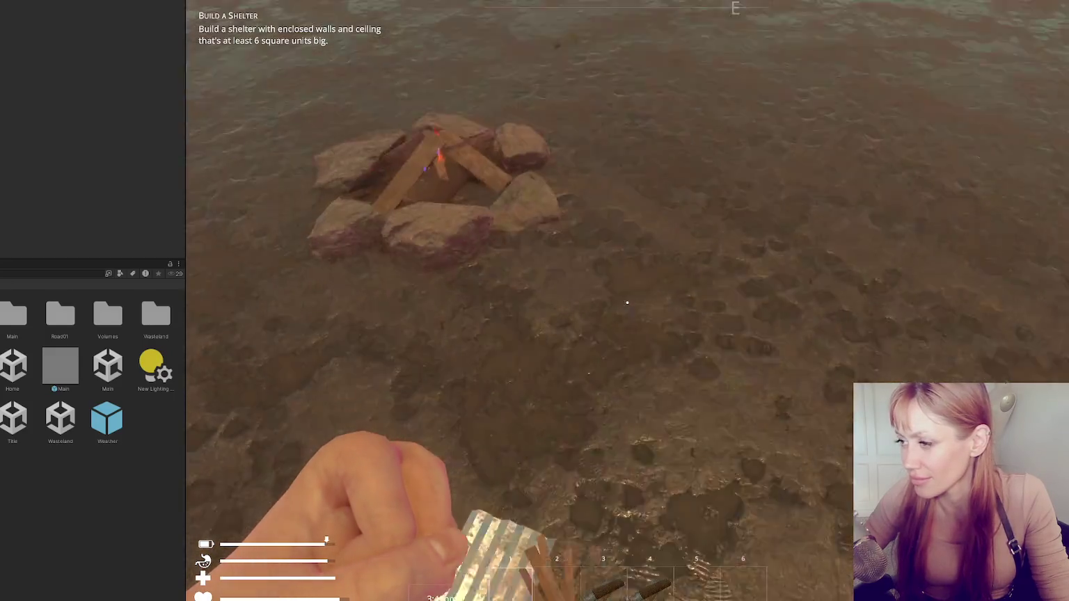
{"action": "key", "text": "e"}
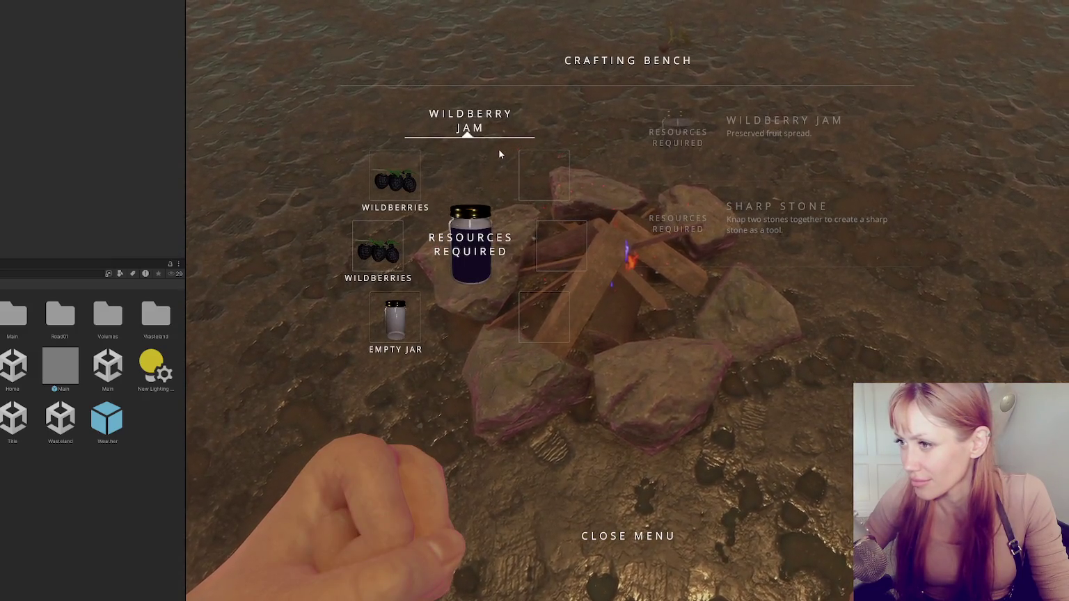
Close the crafting bench and spawn wildberries and jars with the 'wildberr' and 'beans' console commands
{"action": "left_click", "coordinate": [623, 523]}
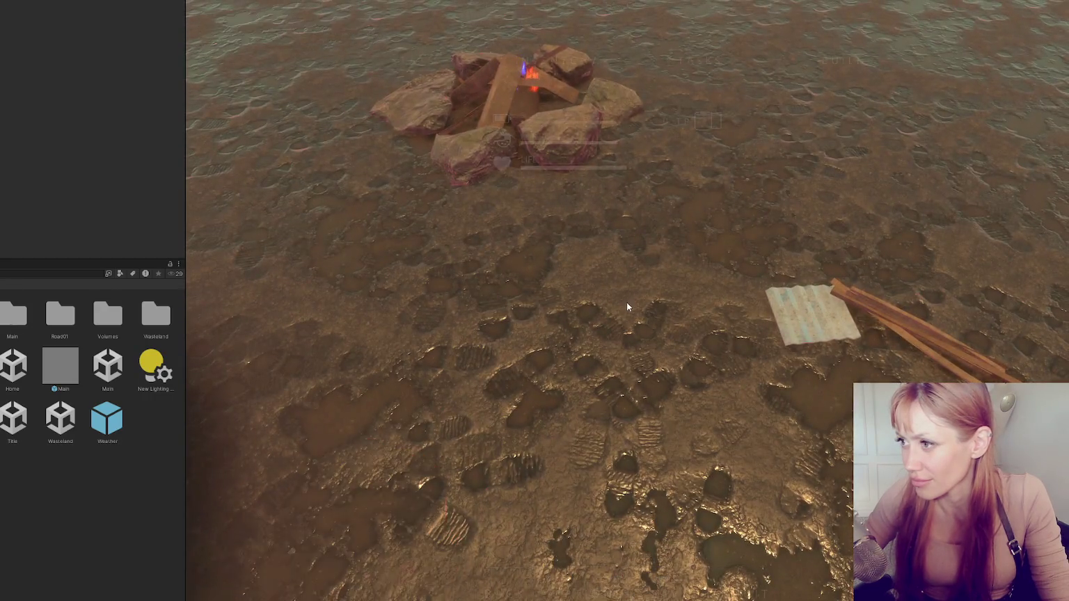
{"action": "key", "text": "Escape"}
{"action": "type", "text": "wildberr"}
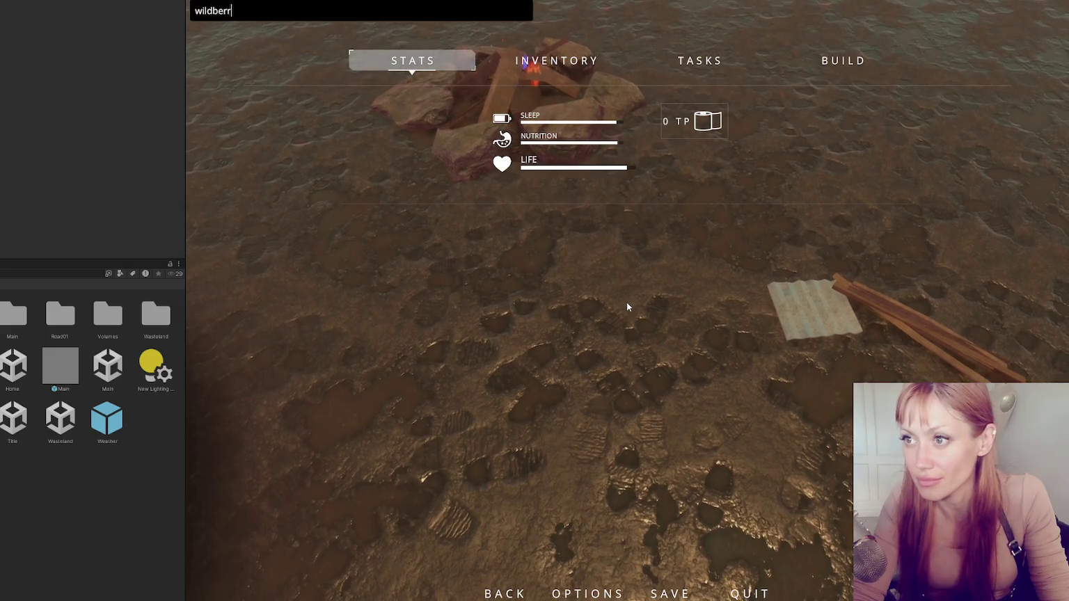
{"action": "key", "text": "Return"}
{"action": "key", "text": "Escape"}
{"action": "type", "text": "beans"}
{"action": "key", "text": "Return"}
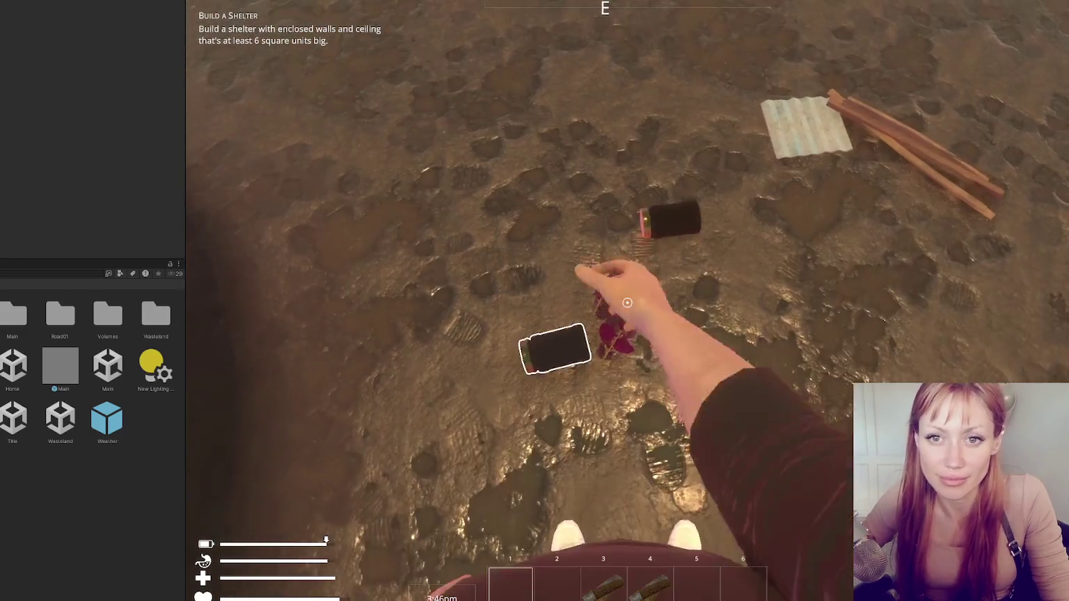
Pick up the two empty jars and the wildberries
{"action": "left_click", "coordinate": [627, 302]}
{"action": "left_click", "coordinate": [626, 302]}
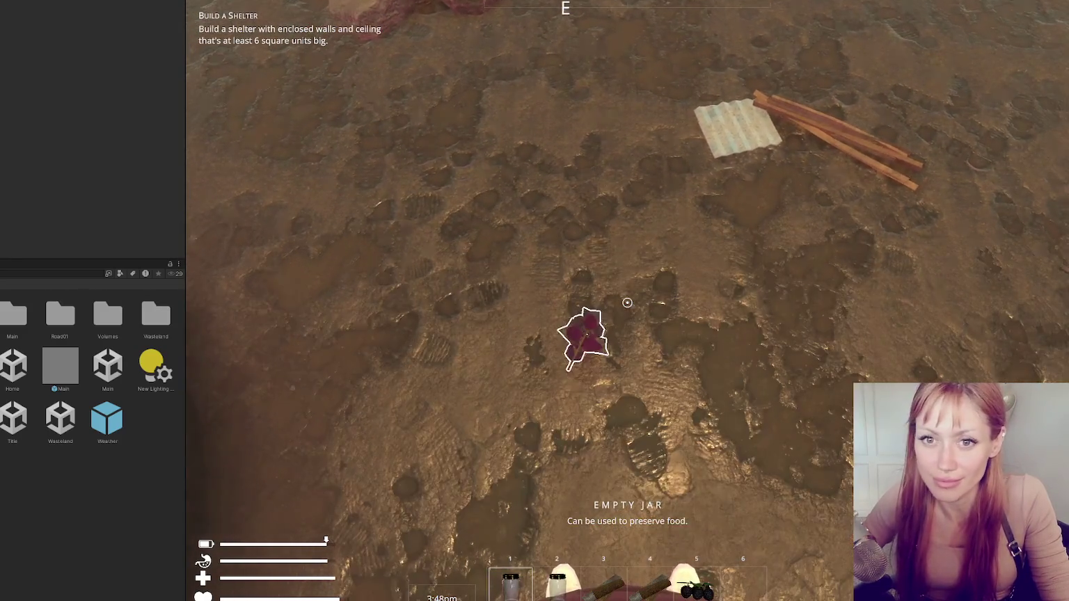
{"action": "left_click", "coordinate": [626, 302]}
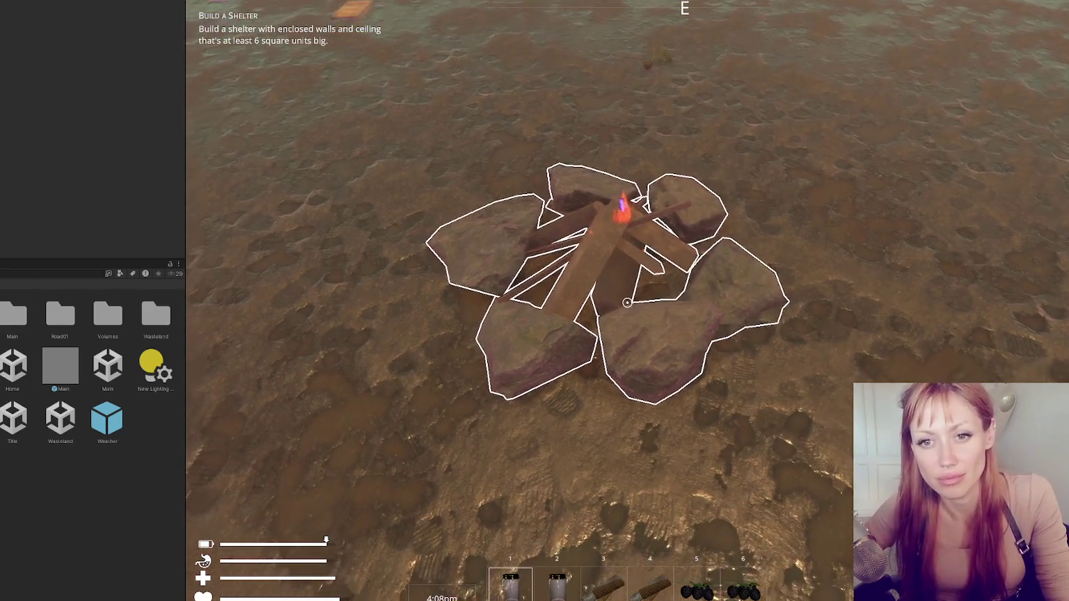
Craft Wildberry Jam at the campfire, pick up the jar, and eat it
{"action": "key", "text": "e"}
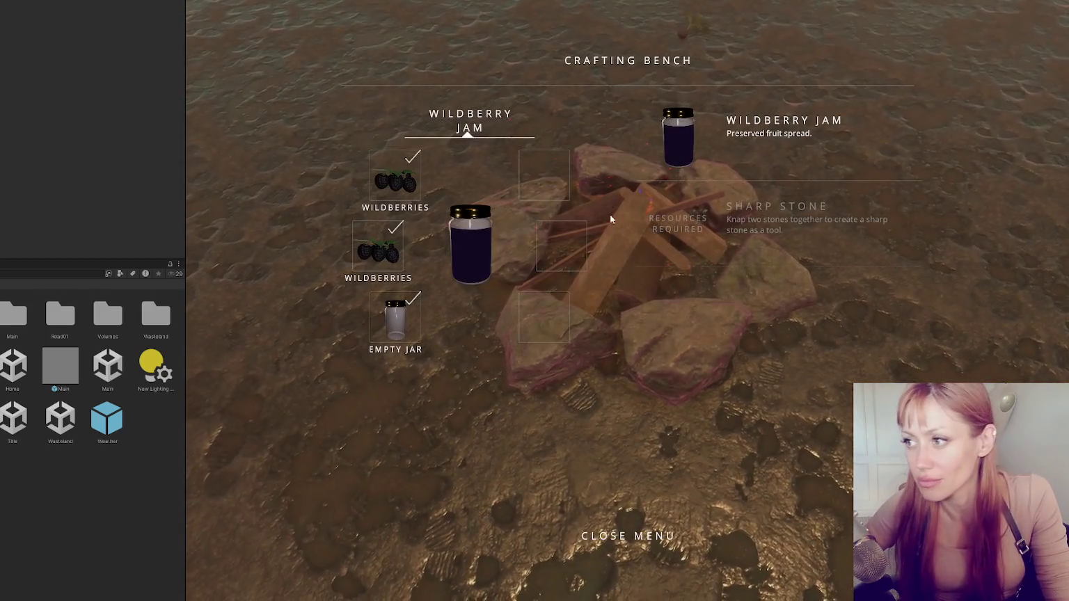
{"action": "key", "text": "e"}
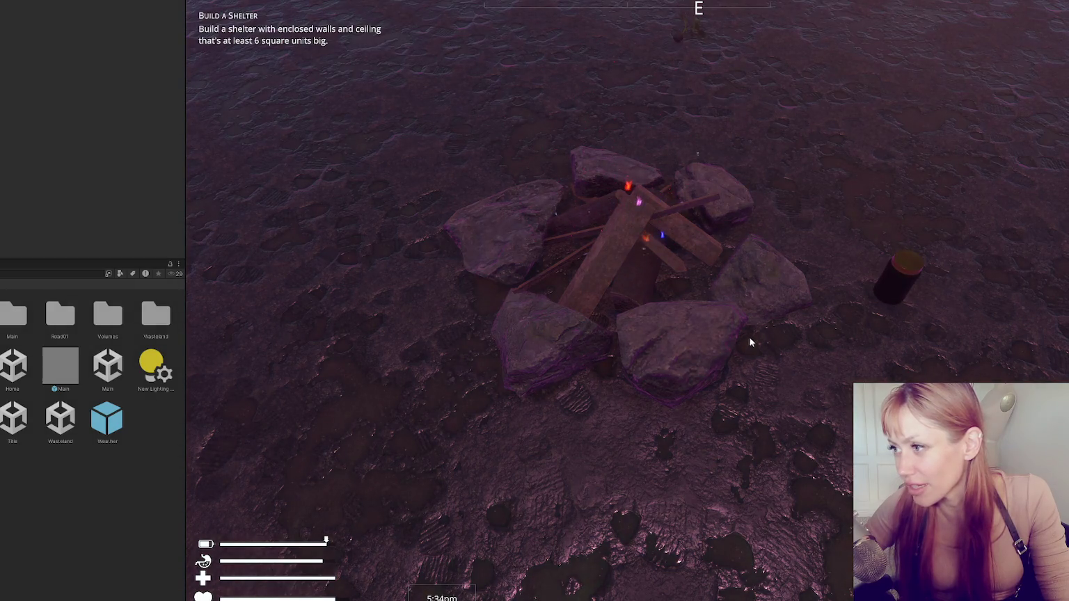
{"action": "left_click", "coordinate": [914, 203]}
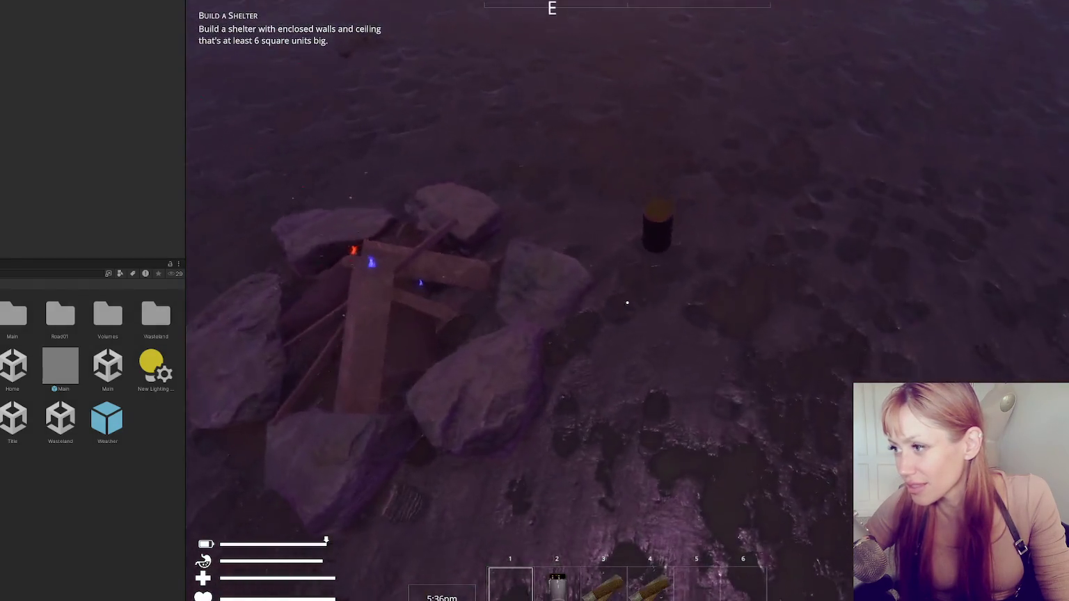
{"action": "key", "text": "e"}
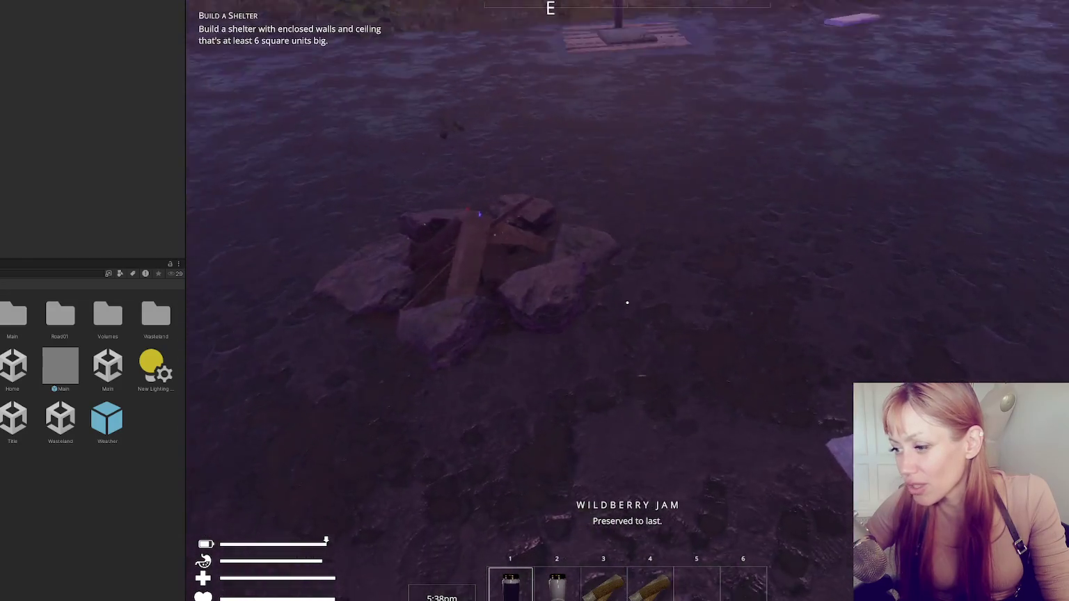
{"action": "left_click", "coordinate": [627, 302]}
{"action": "key", "text": "w"}
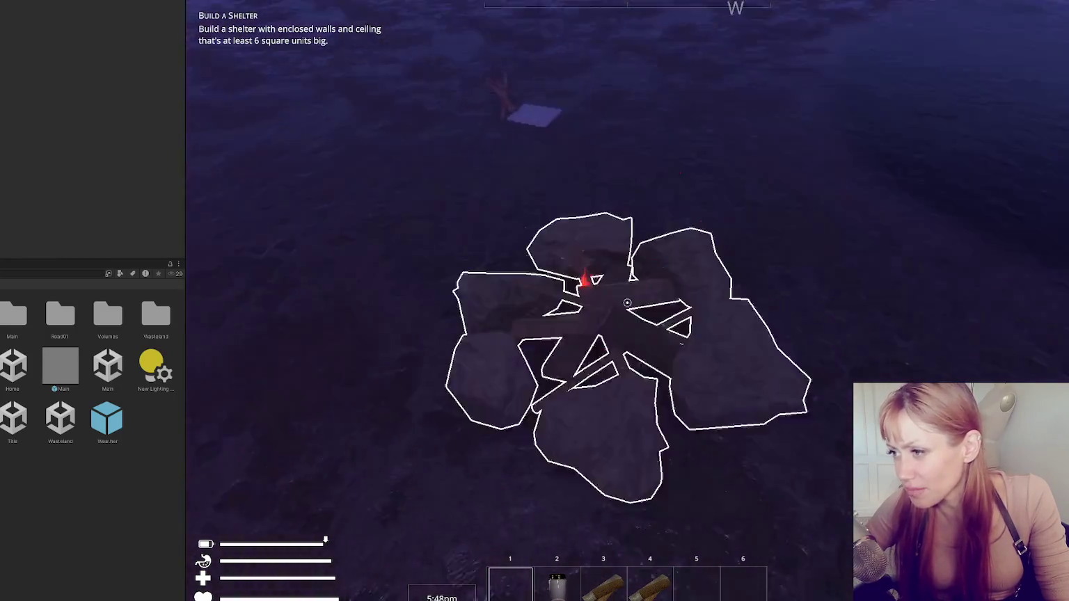
Open the campfire's crafting bench once more, then exit Play mode with Ctrl+P
{"action": "key", "text": "e"}
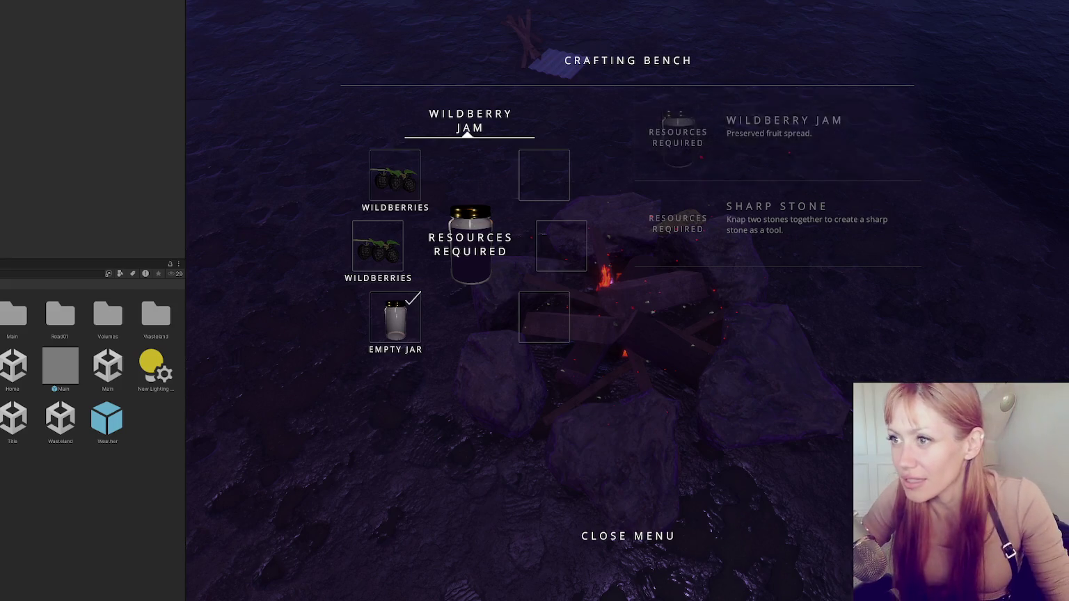
{"action": "key", "text": "ctrl+p"}
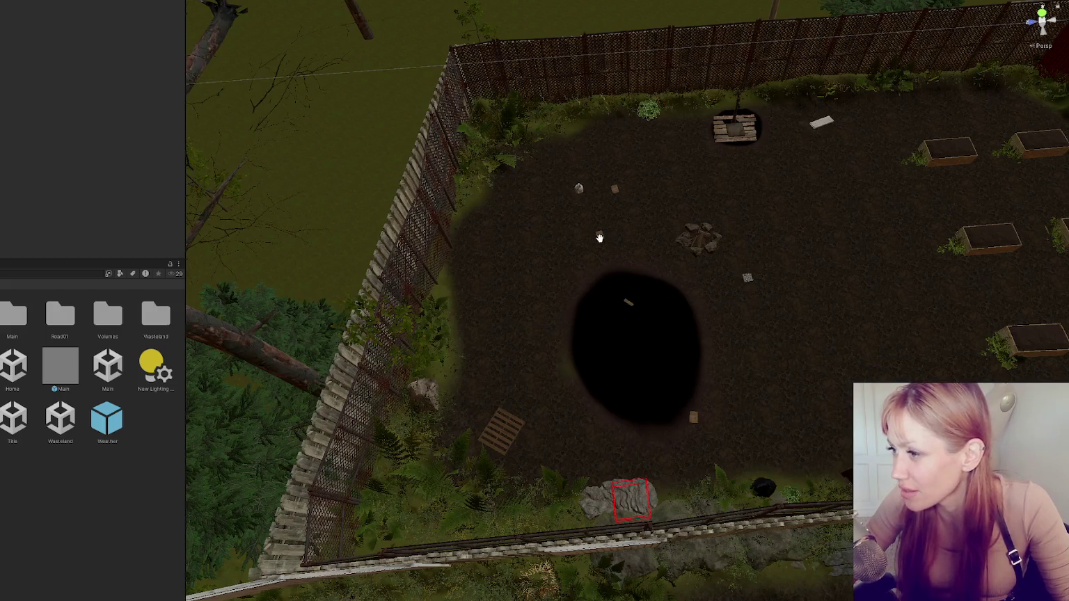
Select the booklet, expand its Book Walls Scrap material, and inspect the wall-scrapwood and book-walls-scrap-3 textures
{"action": "scroll", "coordinate": [694, 269], "scroll_direction": "up", "scroll_amount": 5}
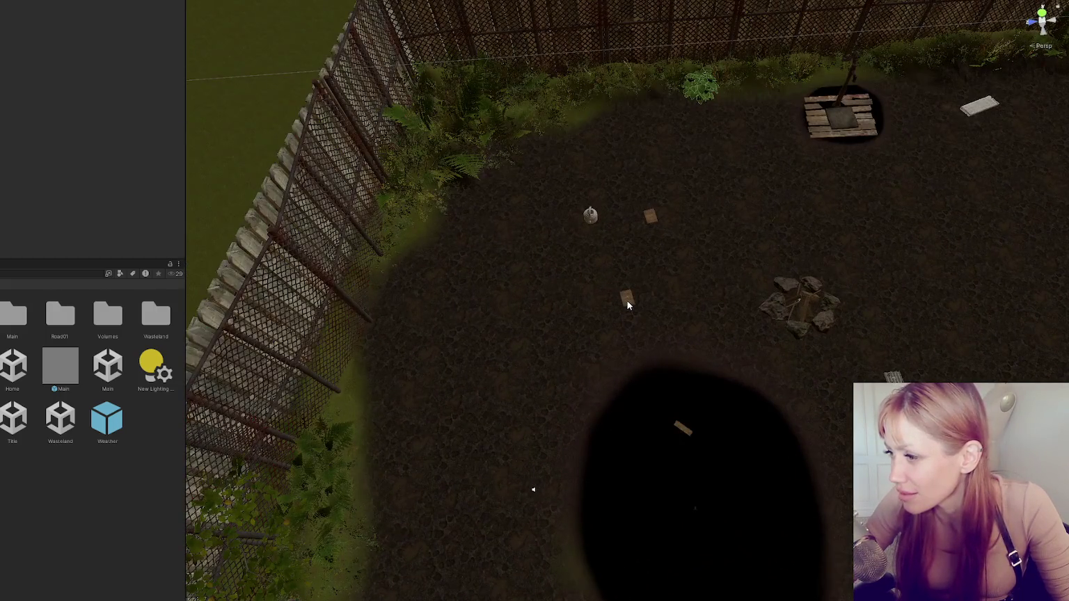
{"action": "left_click", "coordinate": [627, 301]}
{"action": "scroll", "coordinate": [42, 181], "scroll_direction": "down", "scroll_amount": 3}
{"action": "left_click", "coordinate": [35, 201]}
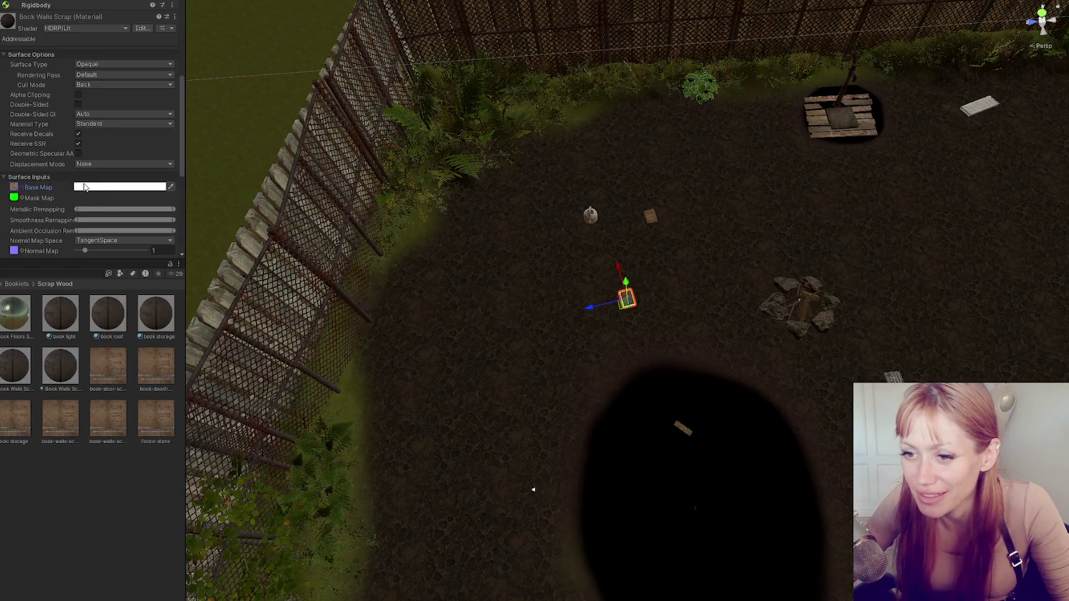
{"action": "left_click", "coordinate": [14, 187]}
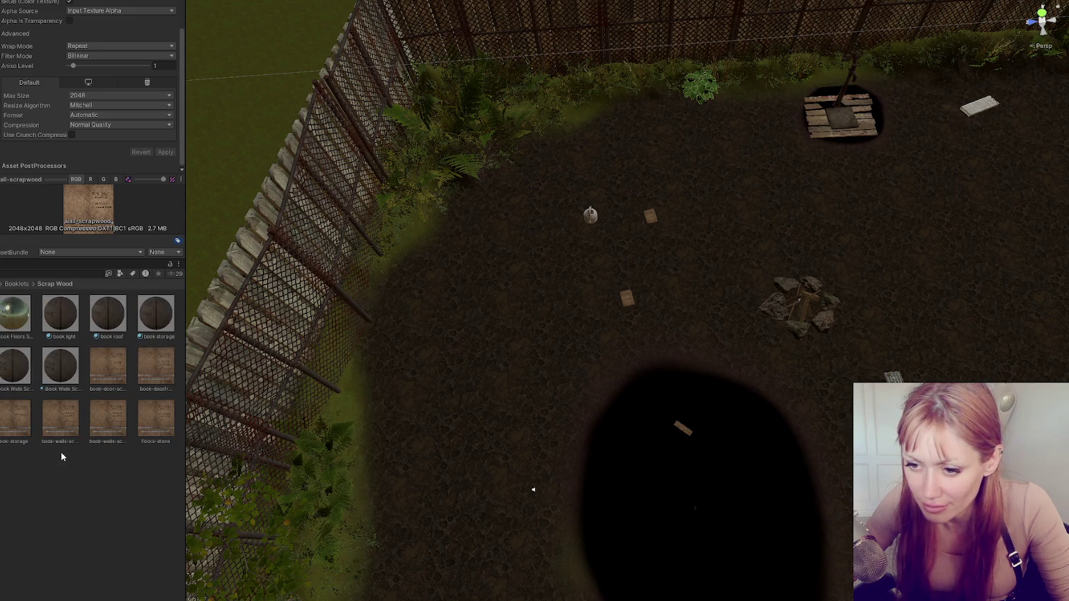
{"action": "left_click", "coordinate": [72, 437]}
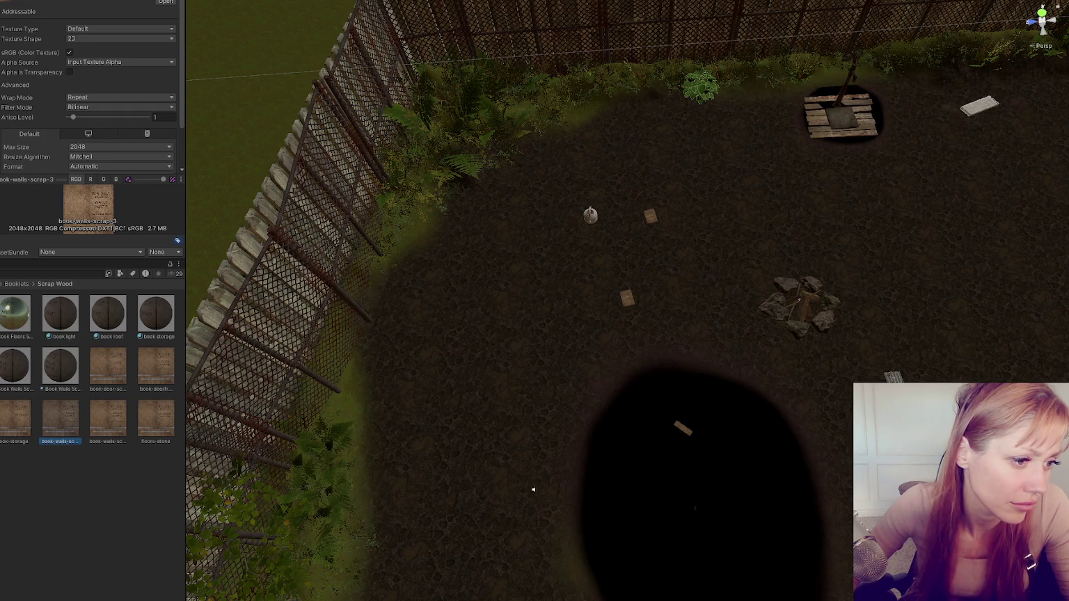
Inspect the book-walls-scrap-4 and book-door-scrapwood textures in the Project panel
{"action": "left_click", "coordinate": [98, 416]}
{"action": "left_click", "coordinate": [117, 348]}
{"action": "right_click", "coordinate": [117, 369]}
{"action": "left_click", "coordinate": [162, 100]}
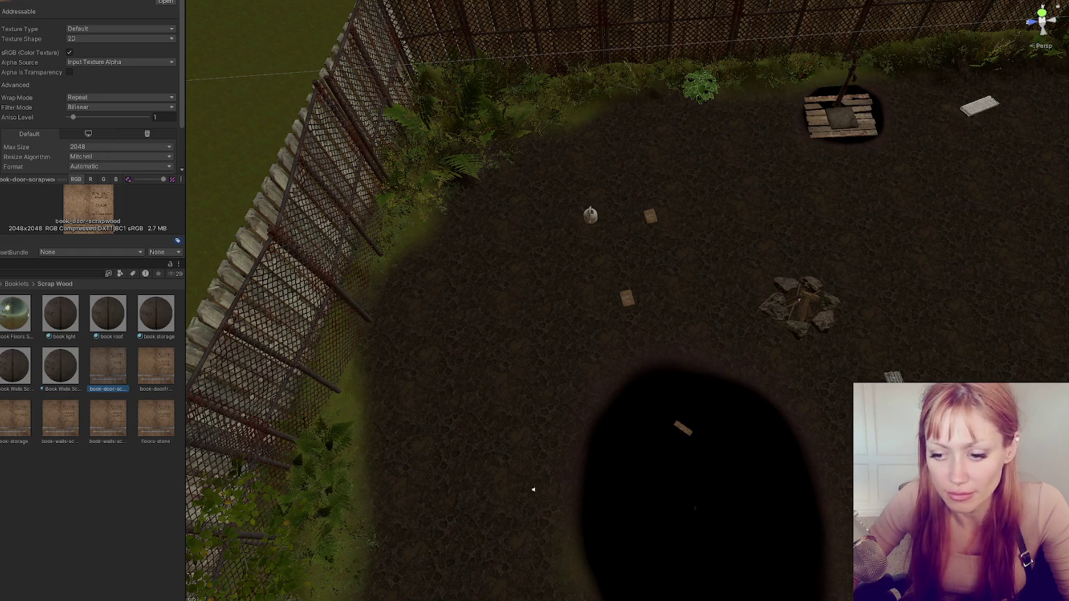
Reveal the book door texture file in Explorer and maximize the Photoshop window
{"action": "key", "text": "alt+Tab"}
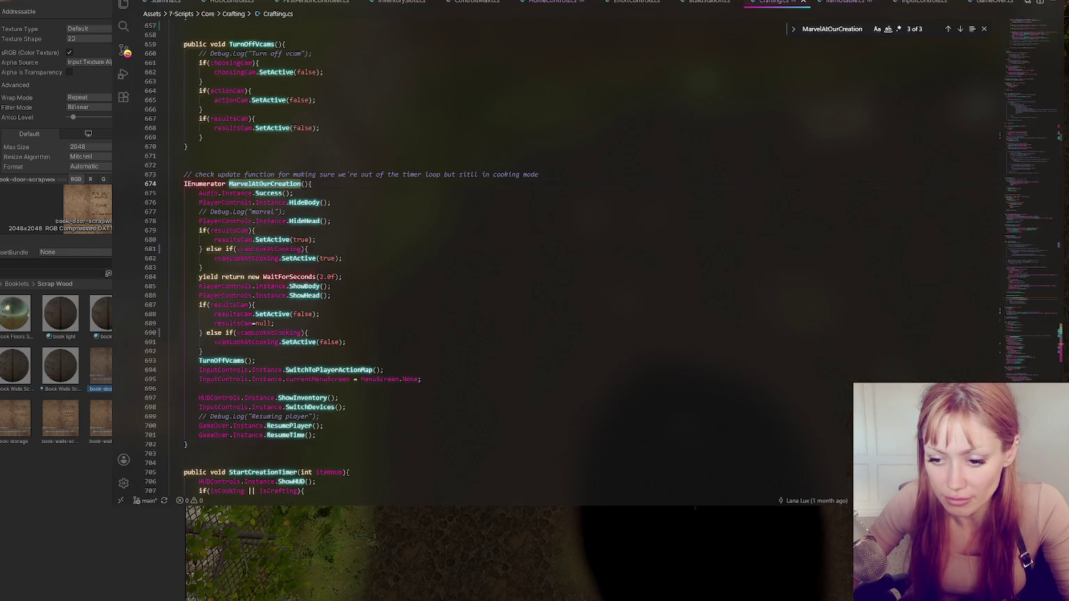
{"action": "key", "text": "alt+Tab"}
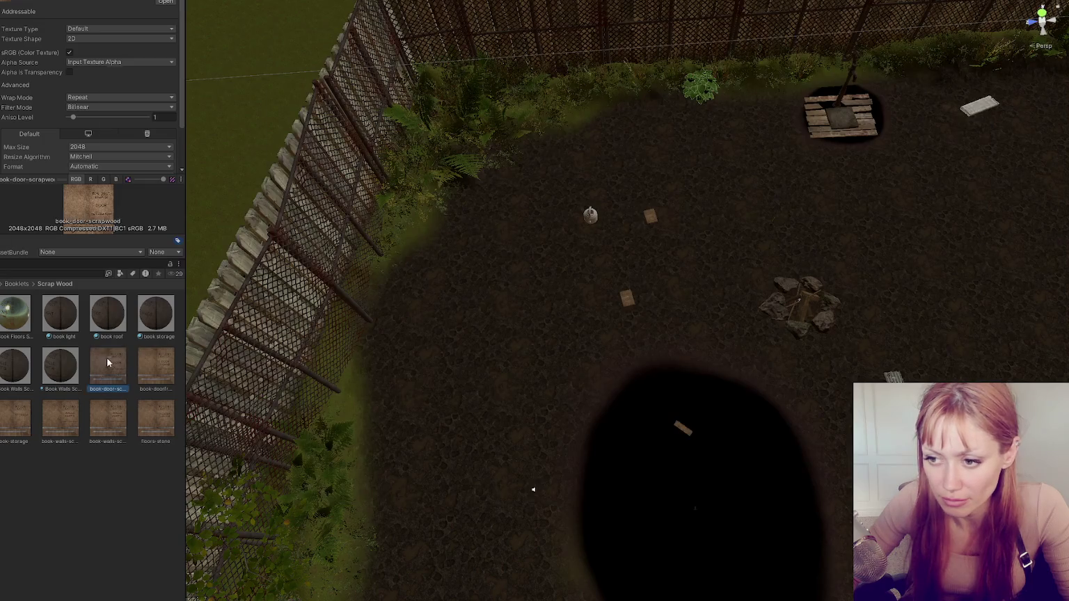
{"action": "right_click", "coordinate": [108, 365]}
{"action": "left_click", "coordinate": [171, 86]}
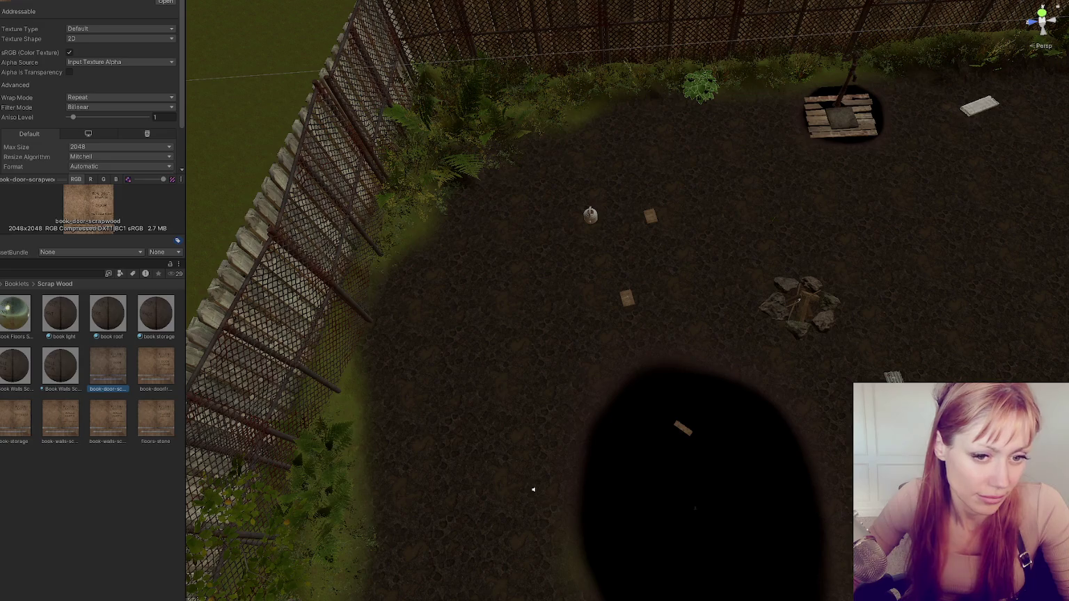
{"action": "left_click", "coordinate": [430, 95]}
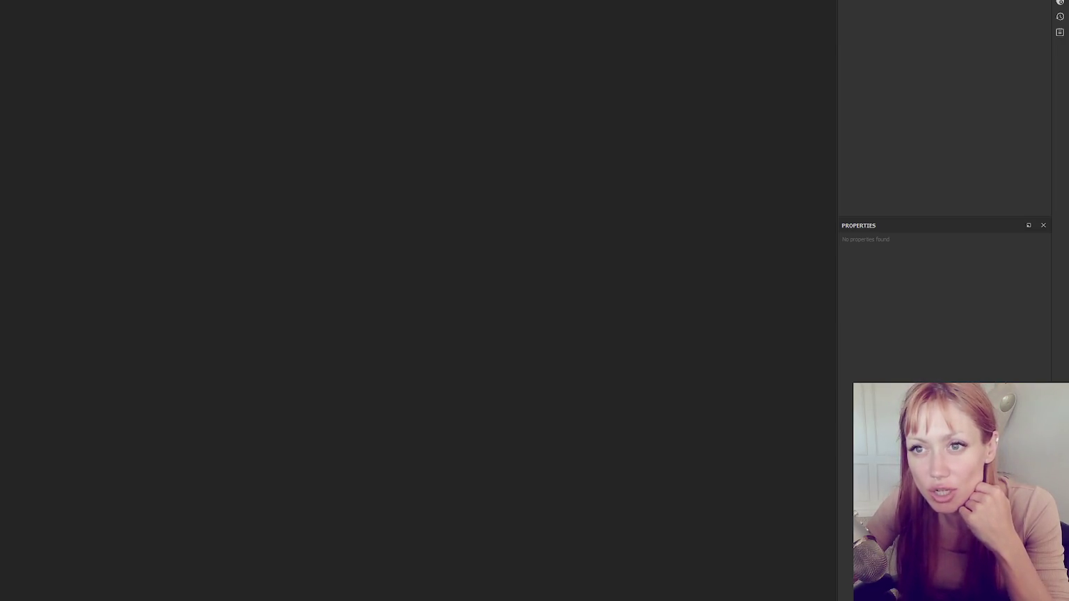
Load books.spp from the recent projects list to show the textured book models
{"action": "mouse_move", "coordinate": [82, 3]}
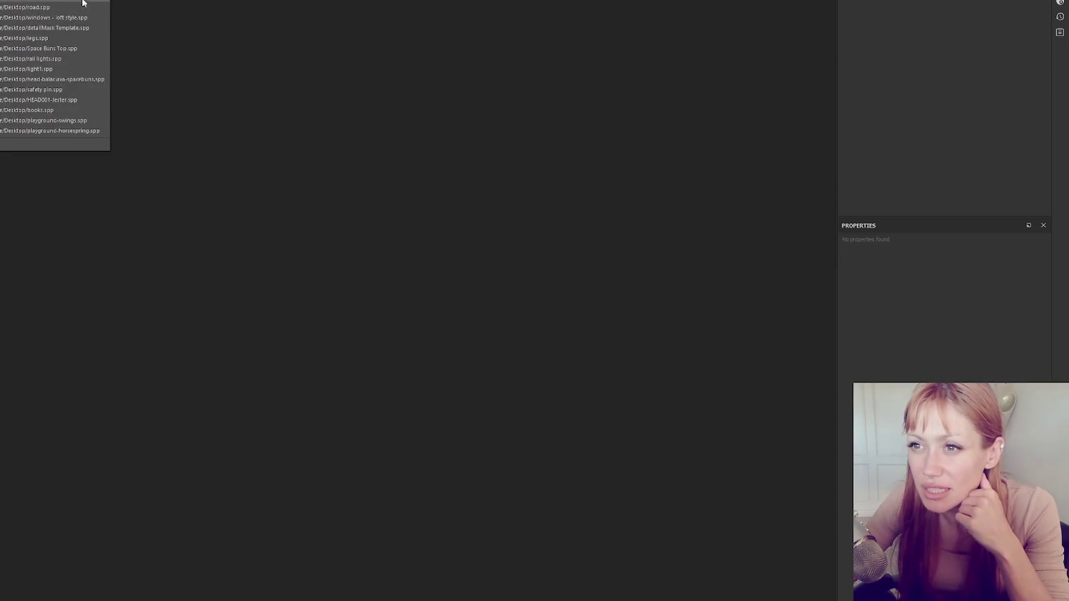
{"action": "left_click", "coordinate": [63, 110]}
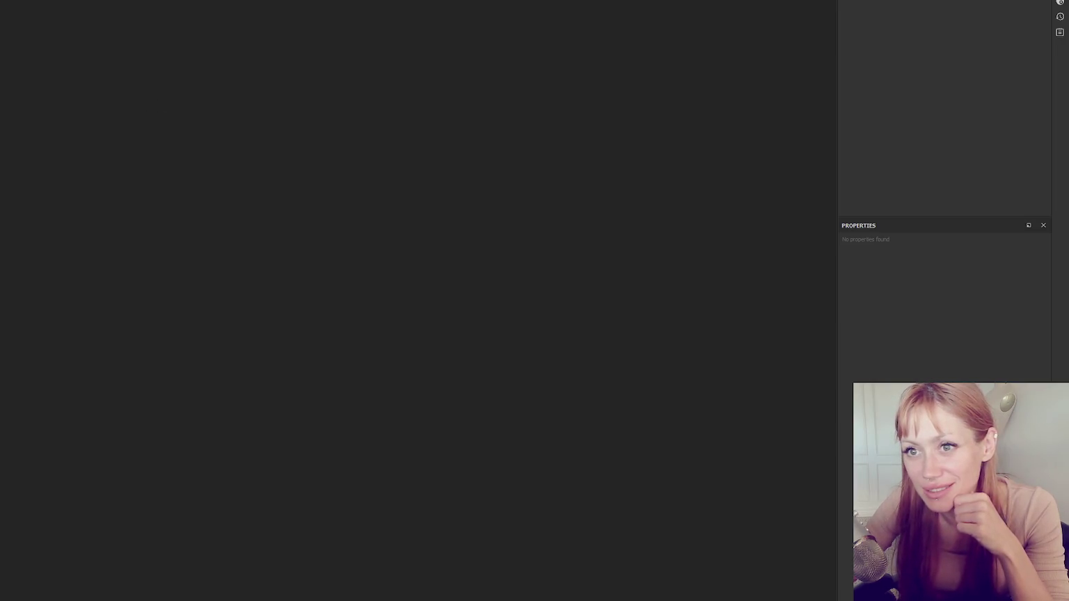
{"action": "left_click", "coordinate": [22, 111]}
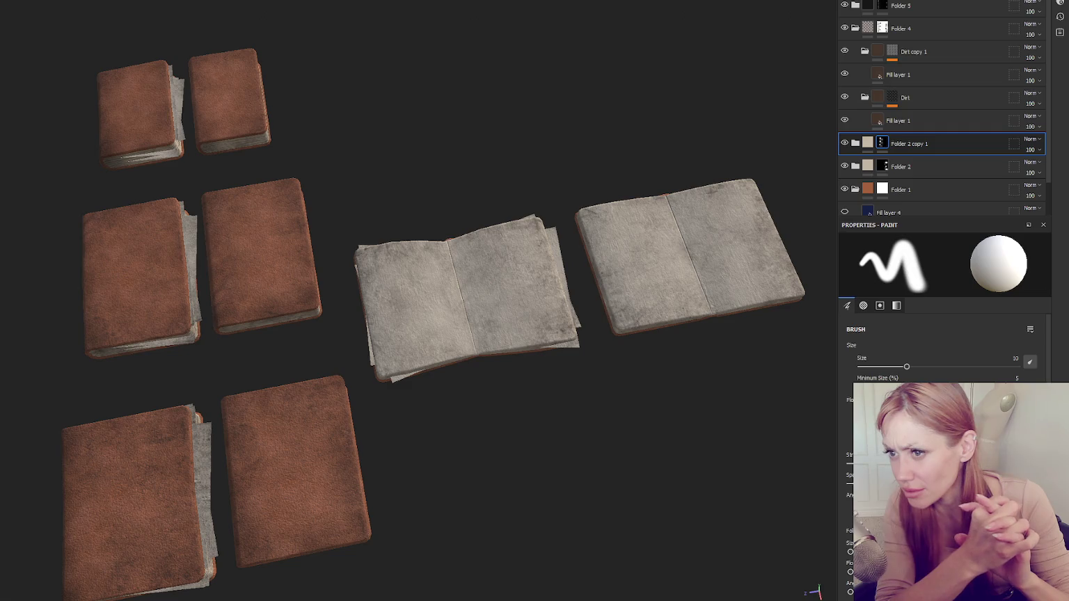
{"action": "scroll", "coordinate": [334, 291], "scroll_direction": "down", "scroll_amount": 3}
Orbit the book models, then close books.spp and discard its unsaved changes
{"action": "mouse_move", "coordinate": [333, 264]}
{"action": "left_mouse_down"}
{"action": "mouse_move", "coordinate": [333, 291]}
{"action": "mouse_move", "coordinate": [272, 421]}
{"action": "mouse_move", "coordinate": [322, 236]}
{"action": "mouse_move", "coordinate": [339, 349]}
{"action": "mouse_move", "coordinate": [504, 329]}
{"action": "mouse_move", "coordinate": [289, 346]}
{"action": "mouse_move", "coordinate": [346, 370]}
{"action": "left_mouse_up"}
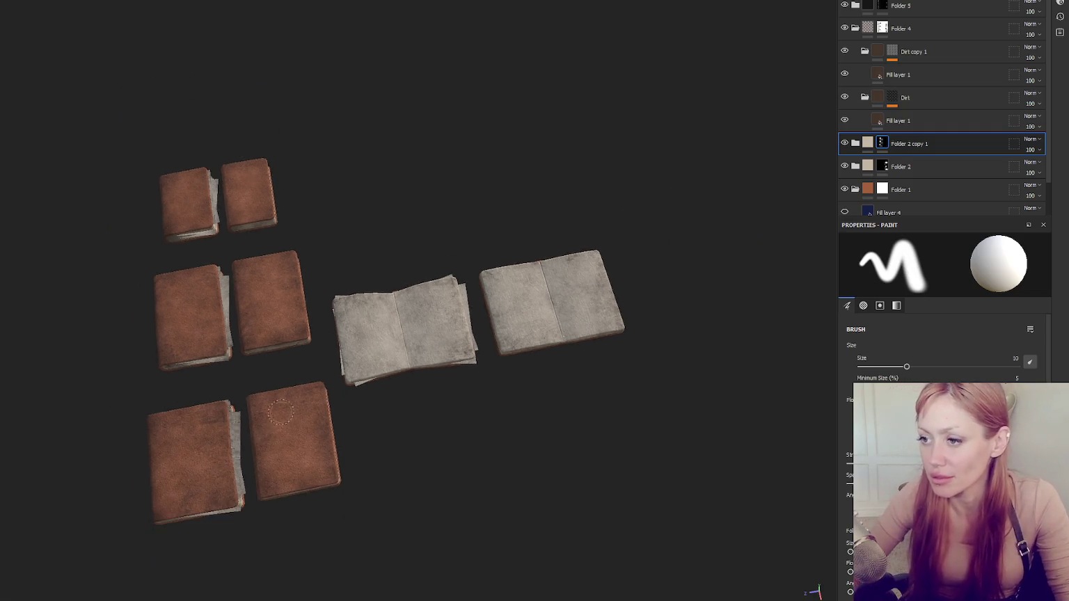
{"action": "scroll", "coordinate": [334, 291], "scroll_direction": "up", "scroll_amount": 3}
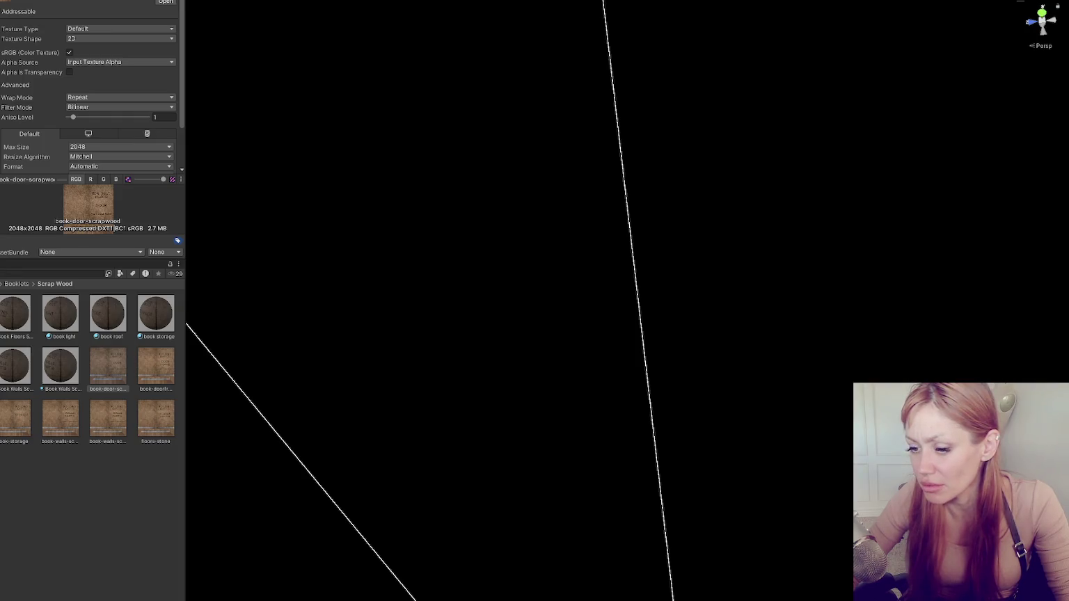
{"action": "mouse_move", "coordinate": [49, 600]}
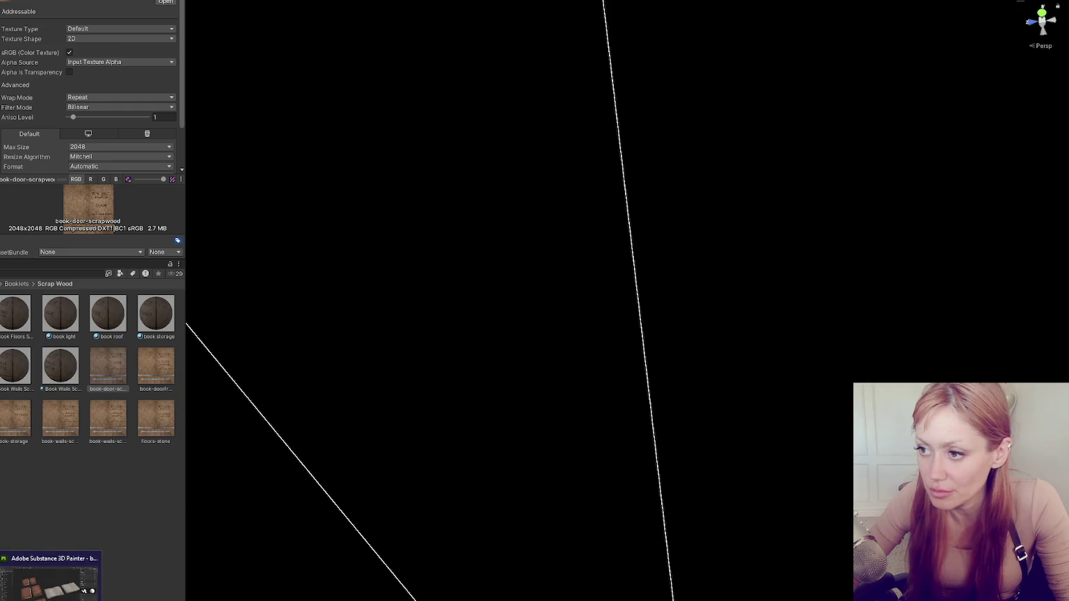
{"action": "left_click", "coordinate": [31, 590]}
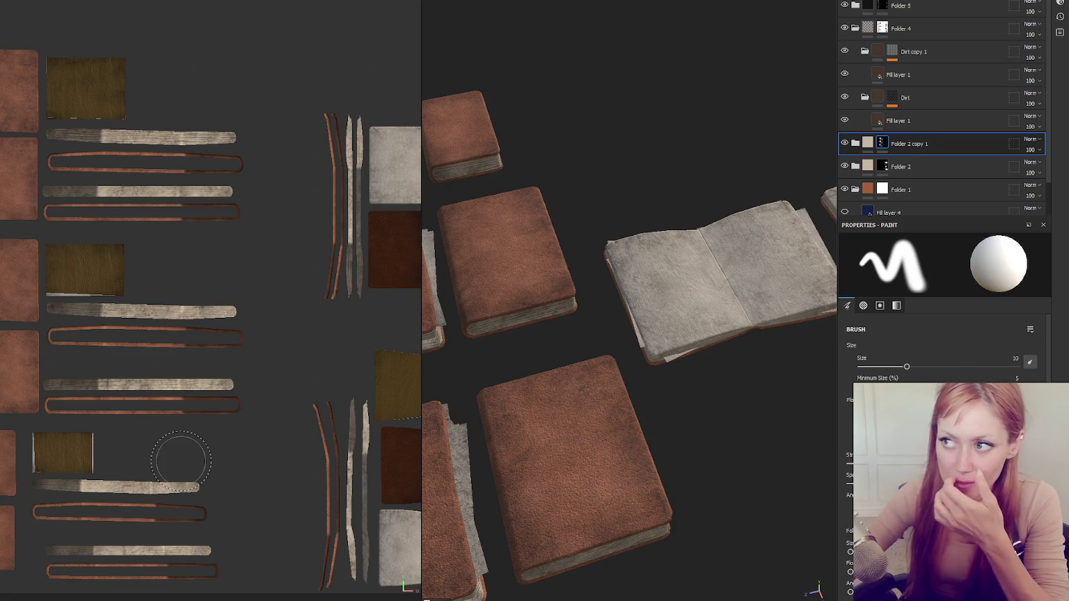
{"action": "key", "text": "ctrl+w"}
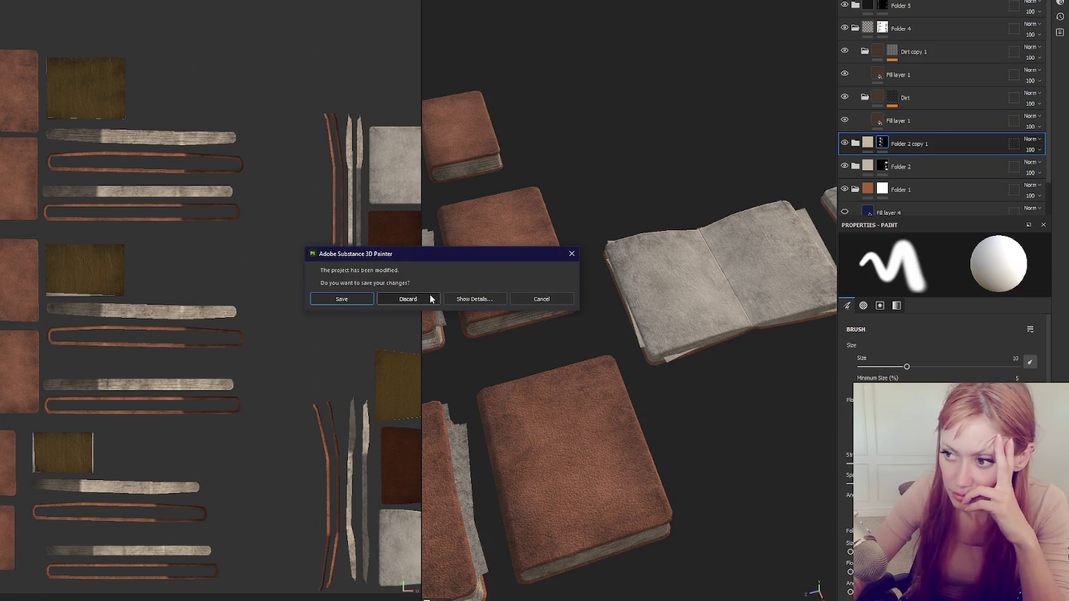
{"action": "left_click", "coordinate": [431, 299]}
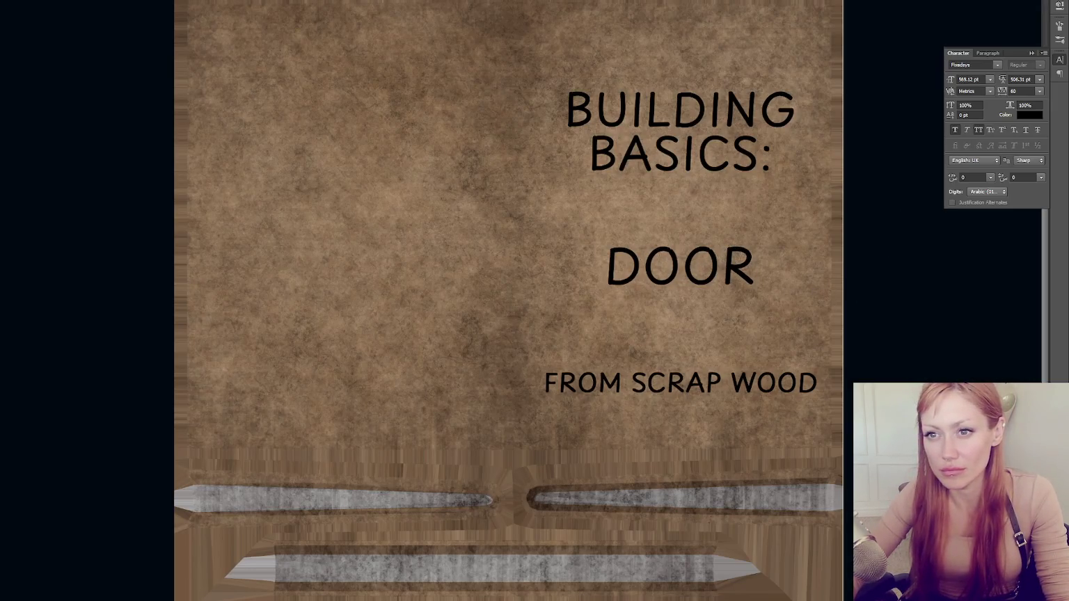
Attempt Spot Healing on the cover text, dismissing the error and source-point warnings
{"action": "left_click", "coordinate": [626, 250]}
{"action": "key", "text": "Return"}
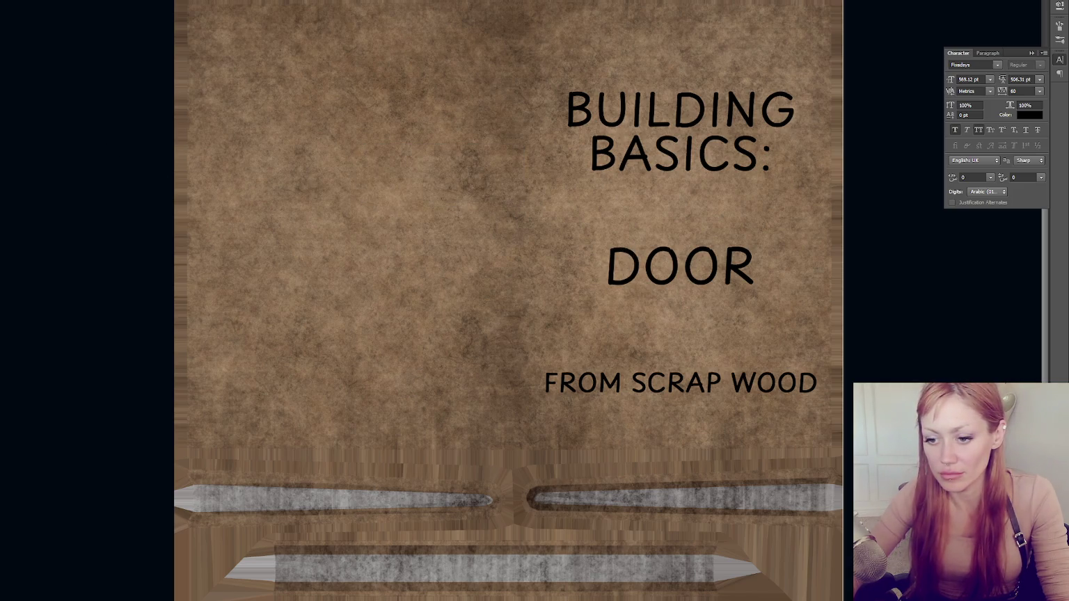
{"action": "left_click", "coordinate": [625, 280]}
{"action": "key", "text": "Return"}
{"action": "left_click", "coordinate": [621, 281]}
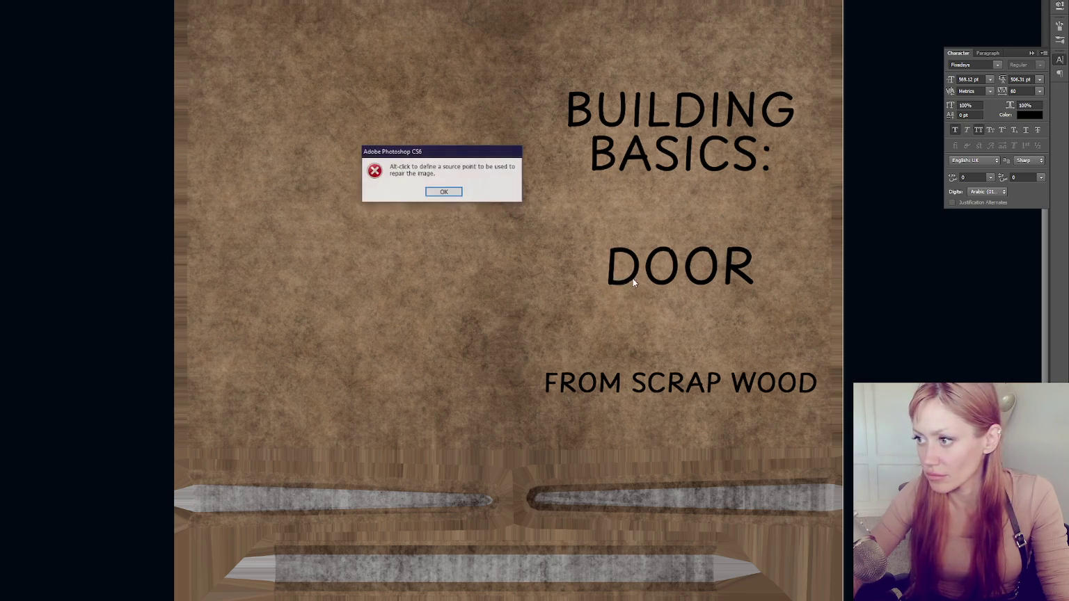
{"action": "left_click", "coordinate": [459, 192]}
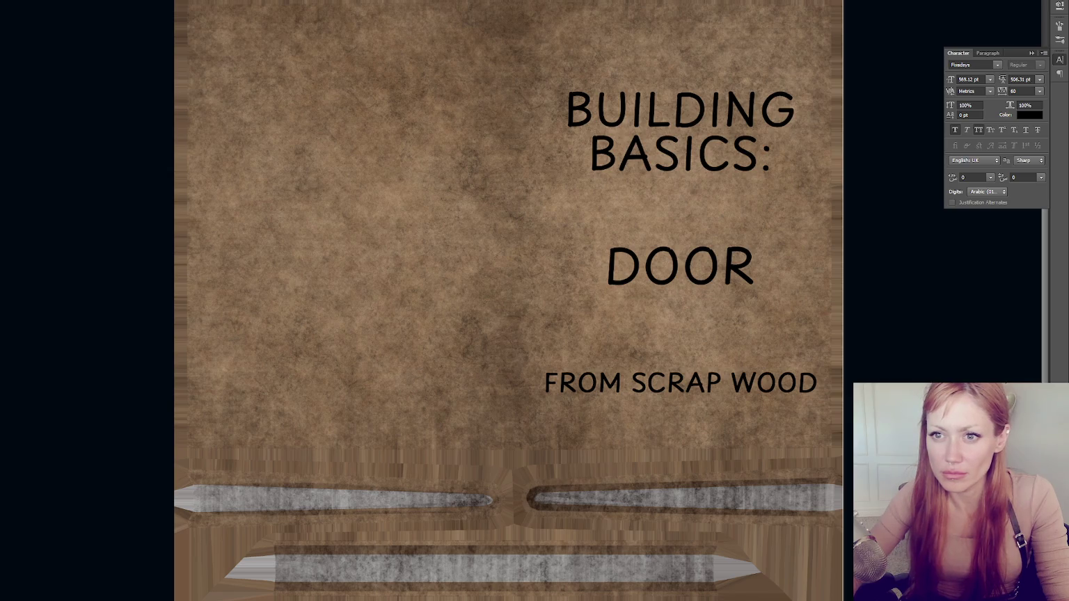
Heal away the letters D, O, O, R of the word DOOR on the cover
{"action": "mouse_move", "coordinate": [636, 278]}
{"action": "left_mouse_down"}
{"action": "mouse_move", "coordinate": [616, 245]}
{"action": "mouse_move", "coordinate": [611, 281]}
{"action": "left_mouse_up"}
{"action": "mouse_move", "coordinate": [658, 247]}
{"action": "left_mouse_down"}
{"action": "mouse_move", "coordinate": [650, 261]}
{"action": "mouse_move", "coordinate": [669, 281]}
{"action": "mouse_move", "coordinate": [670, 250]}
{"action": "mouse_move", "coordinate": [644, 267]}
{"action": "mouse_move", "coordinate": [674, 268]}
{"action": "mouse_move", "coordinate": [674, 277]}
{"action": "left_mouse_up"}
{"action": "mouse_move", "coordinate": [698, 250]}
{"action": "left_mouse_down"}
{"action": "mouse_move", "coordinate": [690, 277]}
{"action": "mouse_move", "coordinate": [710, 273]}
{"action": "mouse_move", "coordinate": [696, 250]}
{"action": "mouse_move", "coordinate": [686, 272]}
{"action": "mouse_move", "coordinate": [715, 277]}
{"action": "mouse_move", "coordinate": [709, 259]}
{"action": "mouse_move", "coordinate": [706, 275]}
{"action": "mouse_move", "coordinate": [724, 282]}
{"action": "left_mouse_up"}
{"action": "left_click_drag", "start_coordinate": [728, 264], "coordinate": [750, 284]}
{"action": "mouse_move", "coordinate": [728, 245]}
{"action": "left_mouse_down"}
{"action": "mouse_move", "coordinate": [746, 268]}
{"action": "mouse_move", "coordinate": [737, 271]}
{"action": "mouse_move", "coordinate": [742, 247]}
{"action": "left_mouse_up"}
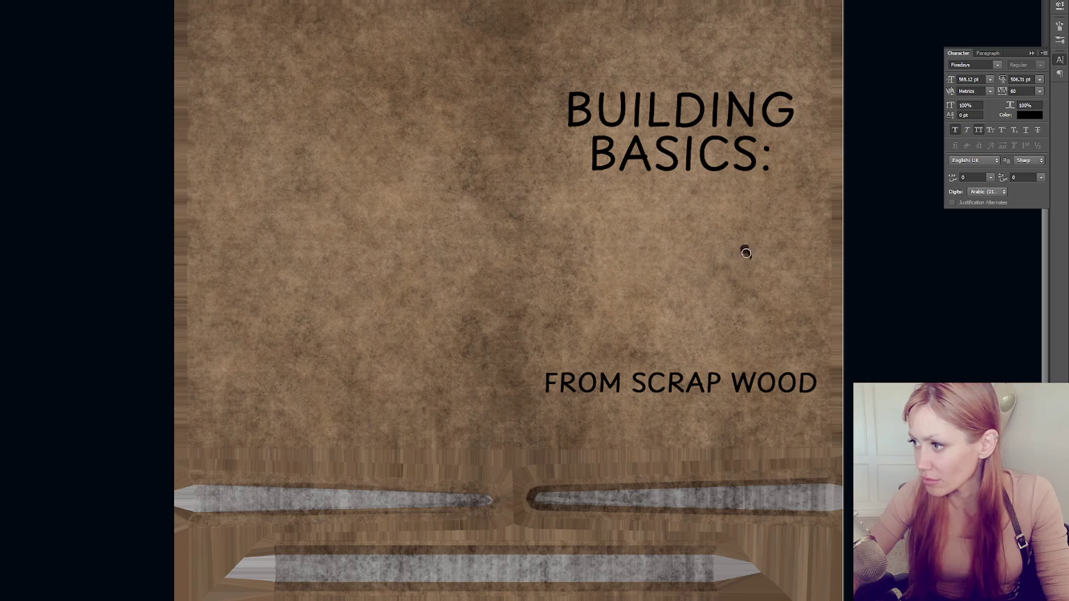
Heal away the FROM SCRAP WOOD letters and start typing the new FIRE PIT title
{"action": "left_click_drag", "start_coordinate": [645, 376], "coordinate": [630, 395]}
{"action": "mouse_move", "coordinate": [548, 374]}
{"action": "left_mouse_down"}
{"action": "mouse_move", "coordinate": [547, 395]}
{"action": "mouse_move", "coordinate": [599, 376]}
{"action": "mouse_move", "coordinate": [593, 384]}
{"action": "mouse_move", "coordinate": [610, 379]}
{"action": "mouse_move", "coordinate": [617, 391]}
{"action": "mouse_move", "coordinate": [652, 377]}
{"action": "mouse_move", "coordinate": [699, 391]}
{"action": "mouse_move", "coordinate": [716, 378]}
{"action": "left_mouse_up"}
{"action": "mouse_move", "coordinate": [731, 373]}
{"action": "left_mouse_down"}
{"action": "mouse_move", "coordinate": [783, 384]}
{"action": "mouse_move", "coordinate": [790, 374]}
{"action": "mouse_move", "coordinate": [757, 388]}
{"action": "mouse_move", "coordinate": [806, 383]}
{"action": "left_mouse_up"}
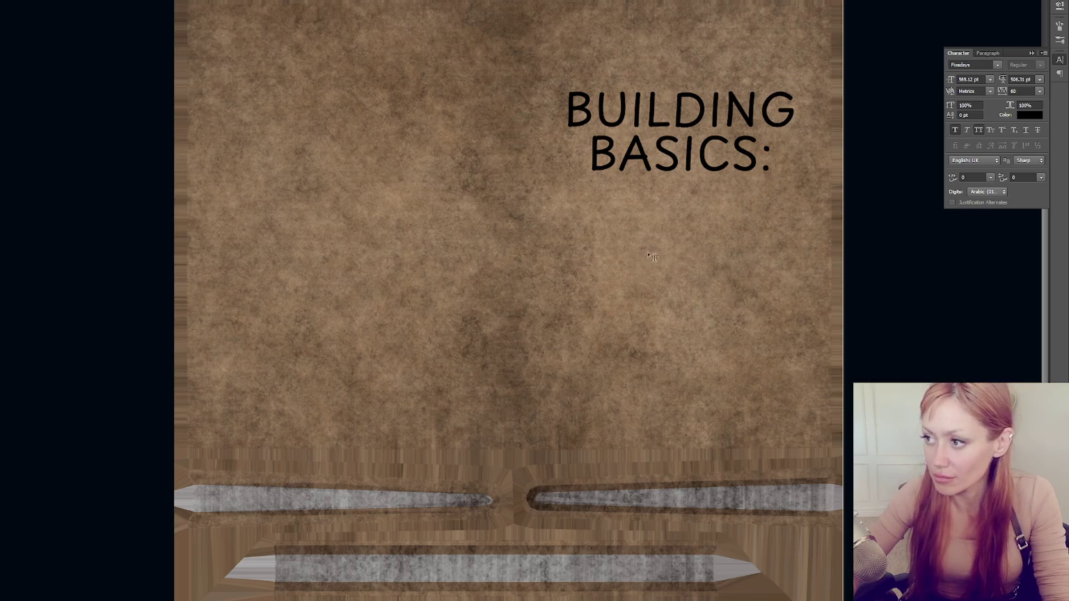
{"action": "type", "text": "vB"}
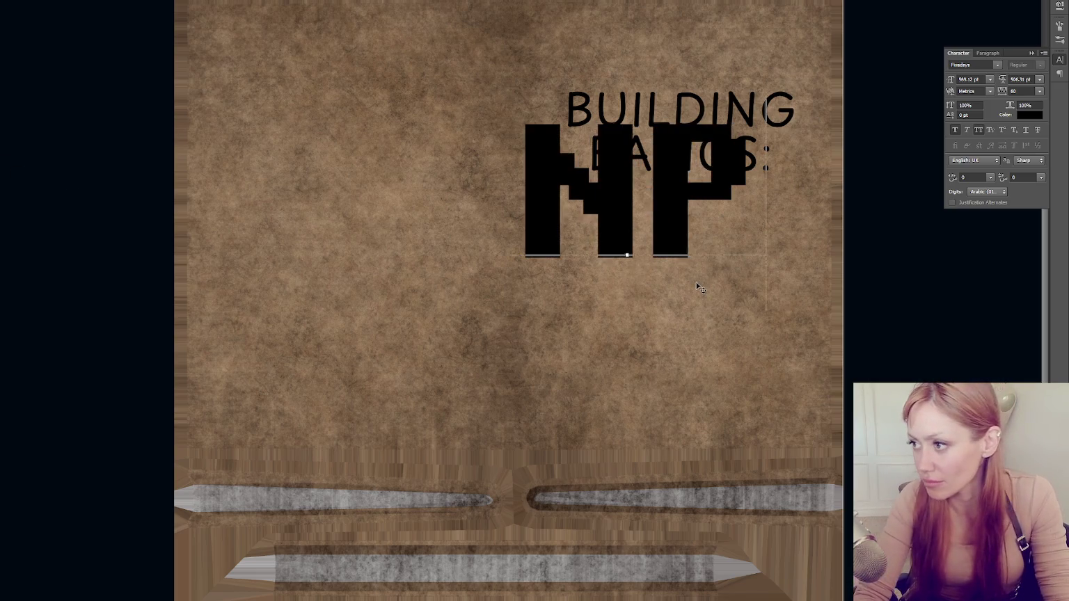
{"action": "type", "text": "IRE PIT"}
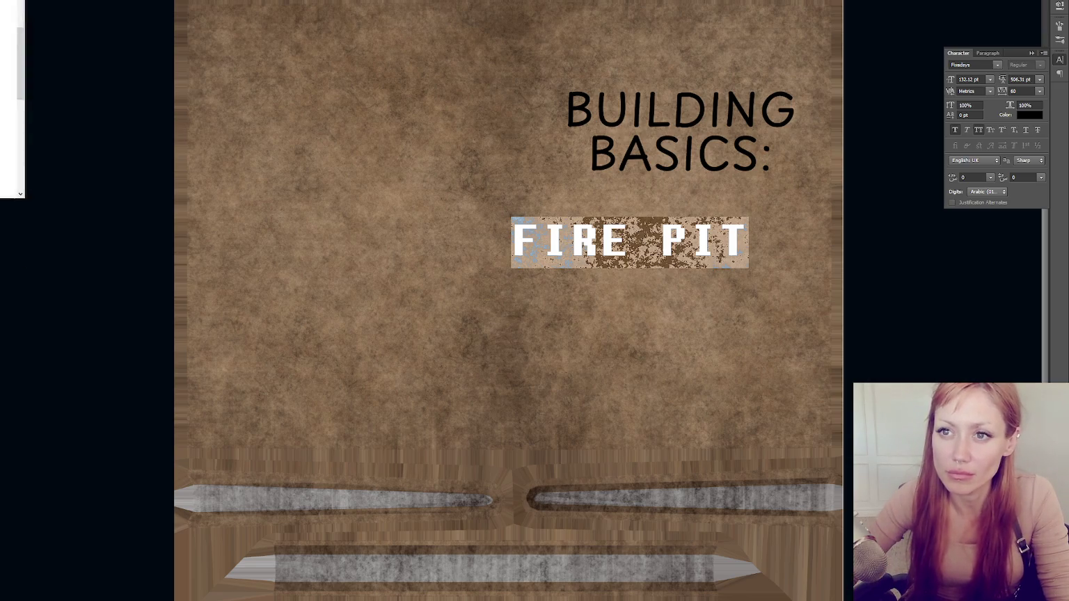
Try the Another Danger font on the FIRE PIT text and commit it
{"action": "scroll", "coordinate": [12, 160], "scroll_direction": "up", "scroll_amount": 2}
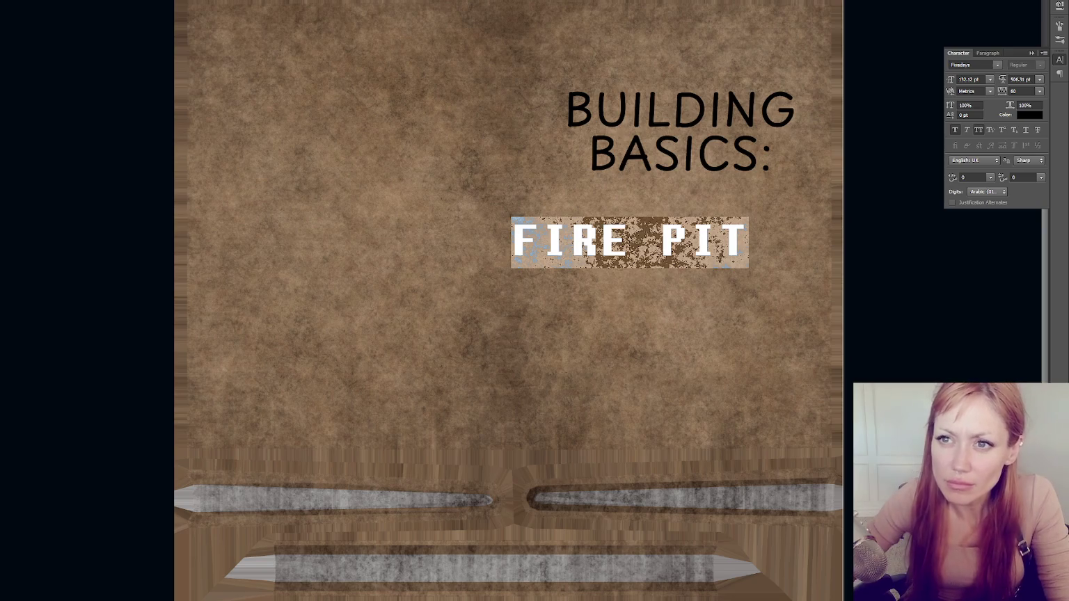
{"action": "scroll", "coordinate": [12, 161], "scroll_direction": "up", "scroll_amount": 5}
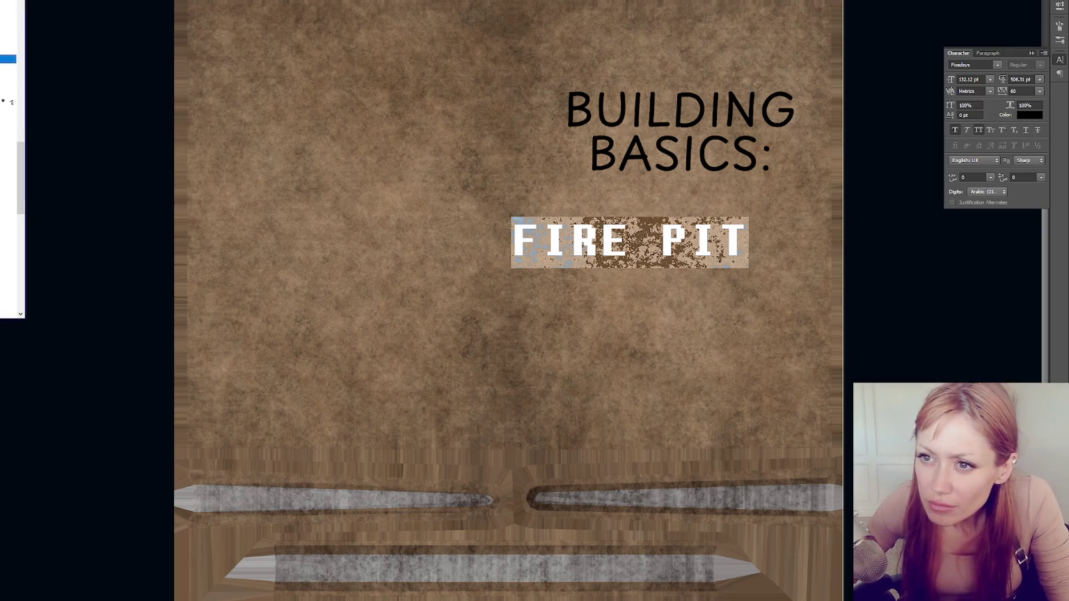
{"action": "scroll", "coordinate": [12, 160], "scroll_direction": "up", "scroll_amount": 5}
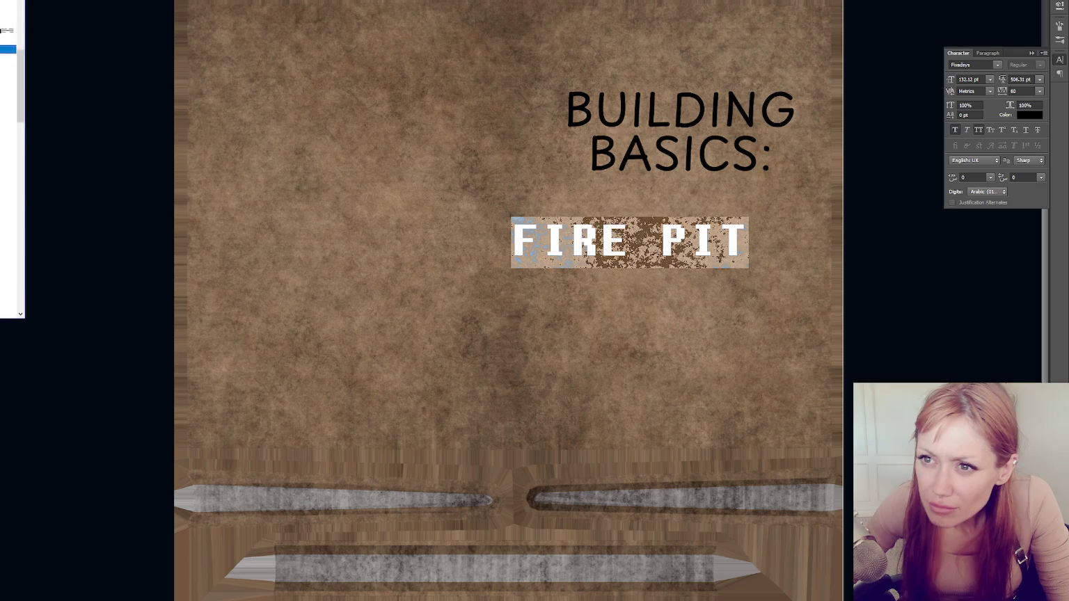
{"action": "scroll", "coordinate": [6, 156], "scroll_direction": "up", "scroll_amount": 5}
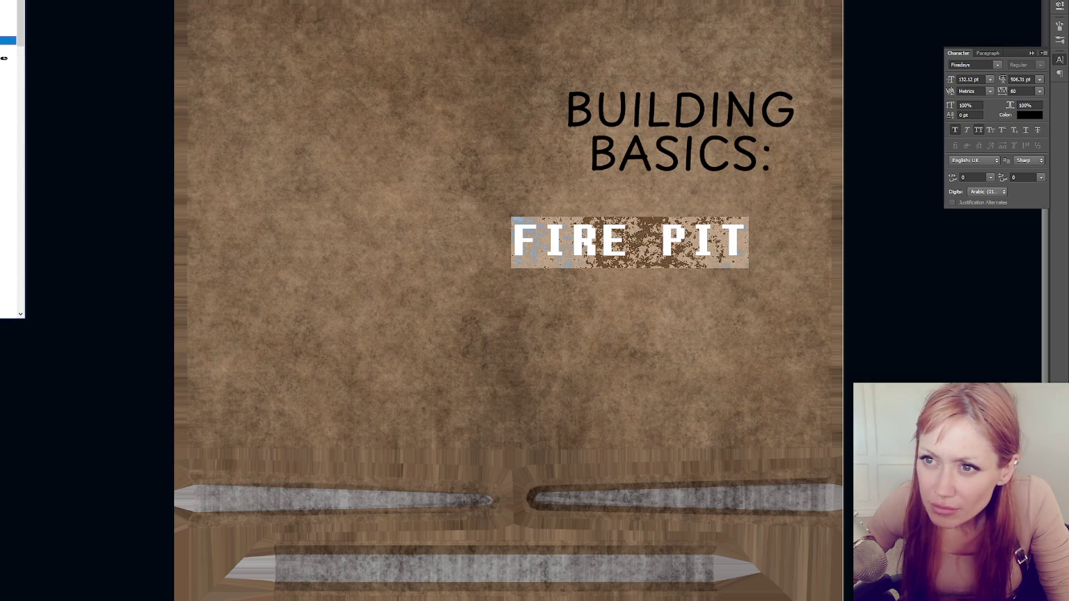
{"action": "left_click", "coordinate": [5, 58]}
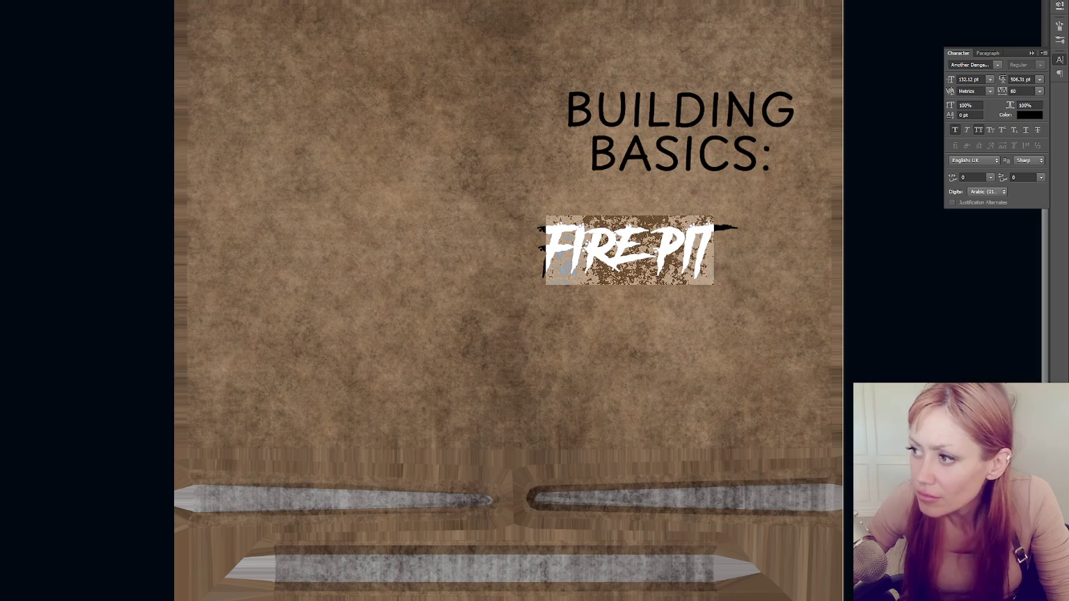
{"action": "key", "text": "ctrl+Return"}
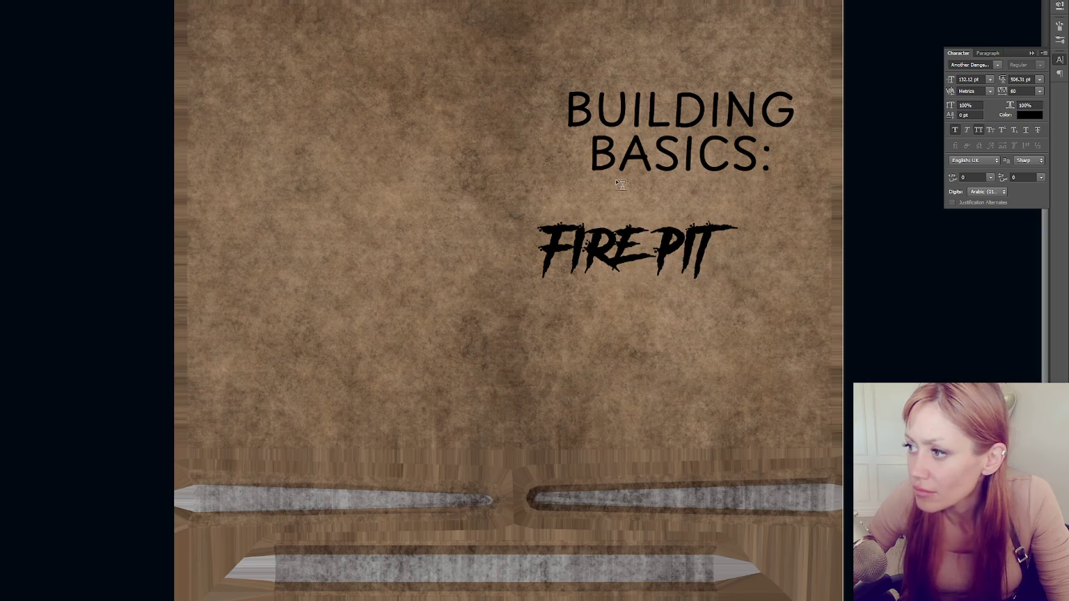
Switch FIRE PIT to Dirty Liar, then Ink Free, reposition it, and save on closing
{"action": "left_click_drag", "start_coordinate": [541, 250], "coordinate": [714, 254]}
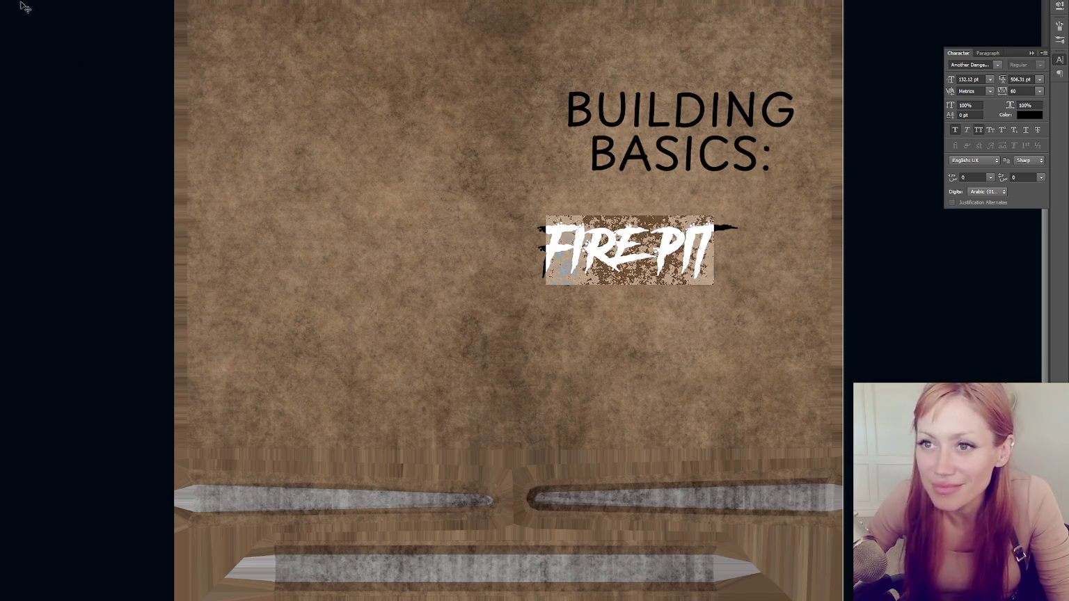
{"action": "mouse_move", "coordinate": [5, 58]}
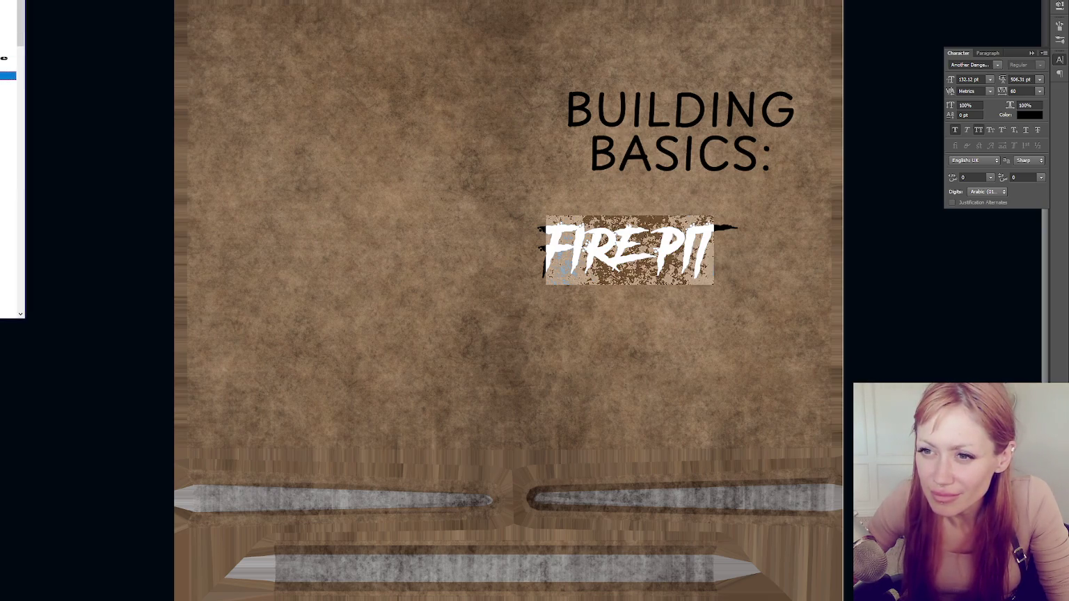
{"action": "scroll", "coordinate": [3, 5], "scroll_direction": "up", "scroll_amount": 3}
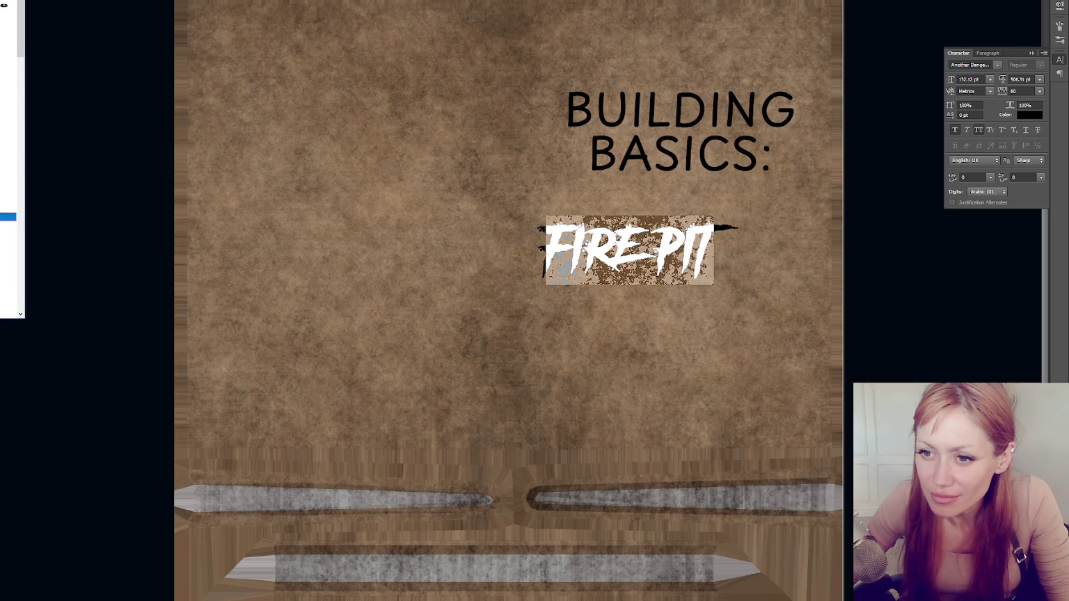
{"action": "key", "text": "Return"}
{"action": "left_click", "coordinate": [4, 5]}
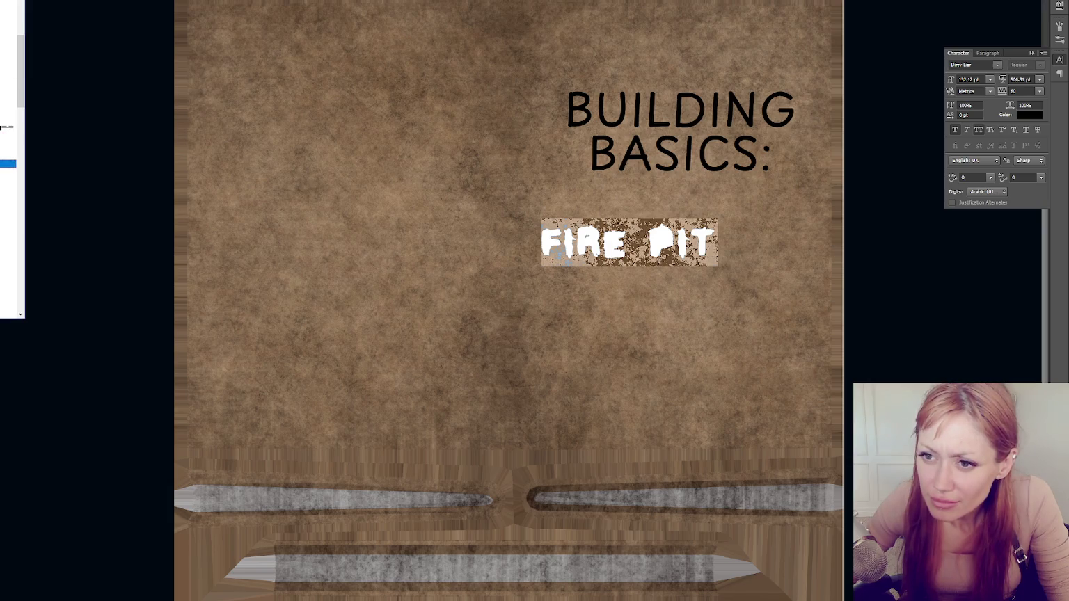
{"action": "key", "text": "Return"}
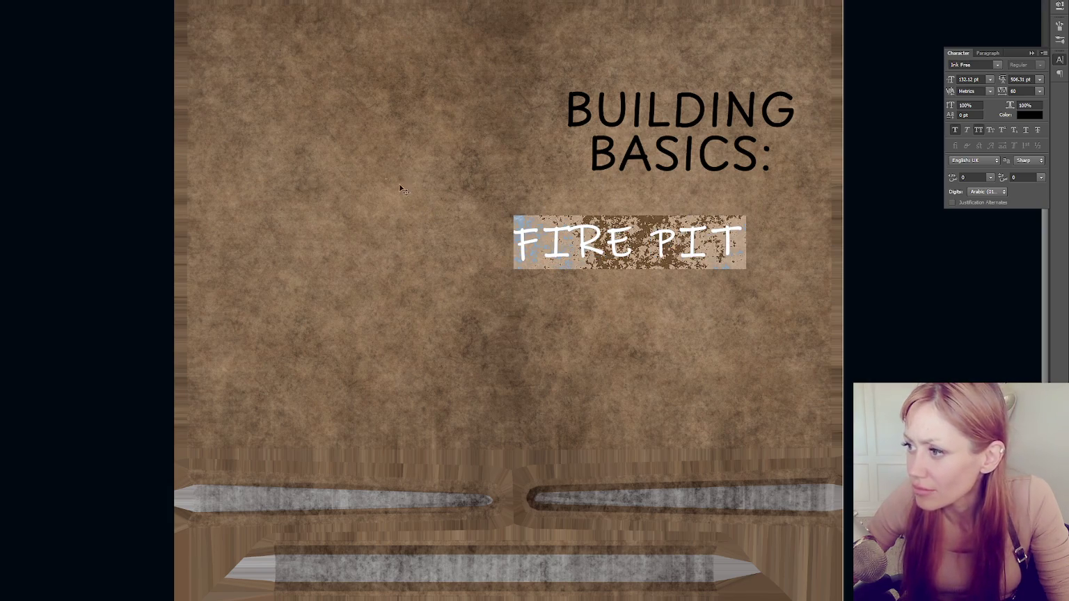
{"action": "left_click_drag", "start_coordinate": [414, 446], "coordinate": [458, 456]}
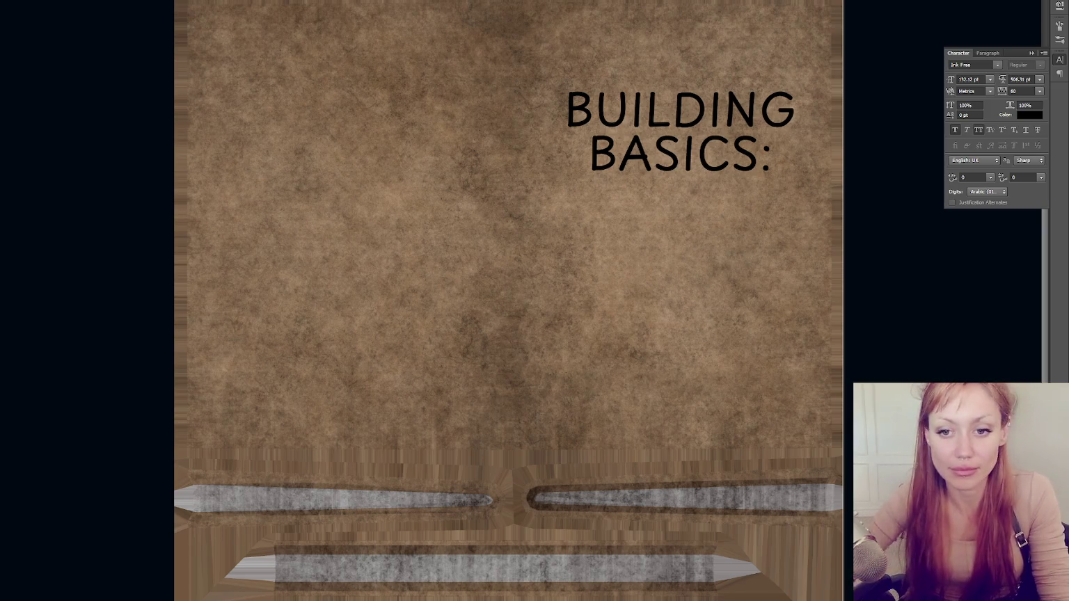
{"action": "key", "text": "ctrl+q"}
{"action": "left_click", "coordinate": [459, 195]}
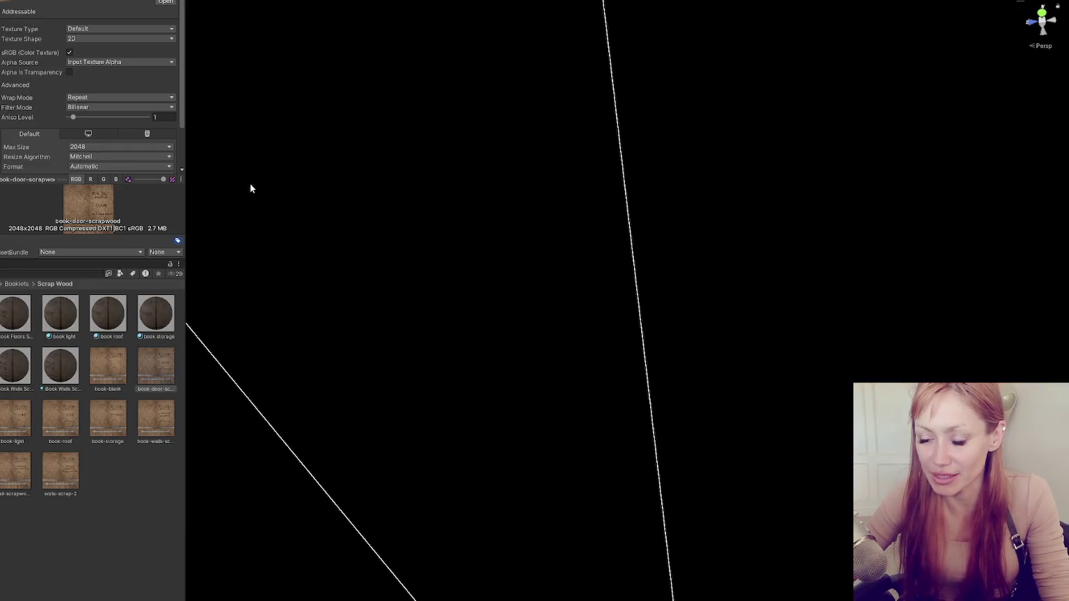
Duplicate the Book Walls Scrap material and name the copy 'book fire'
{"action": "left_click", "coordinate": [103, 490]}
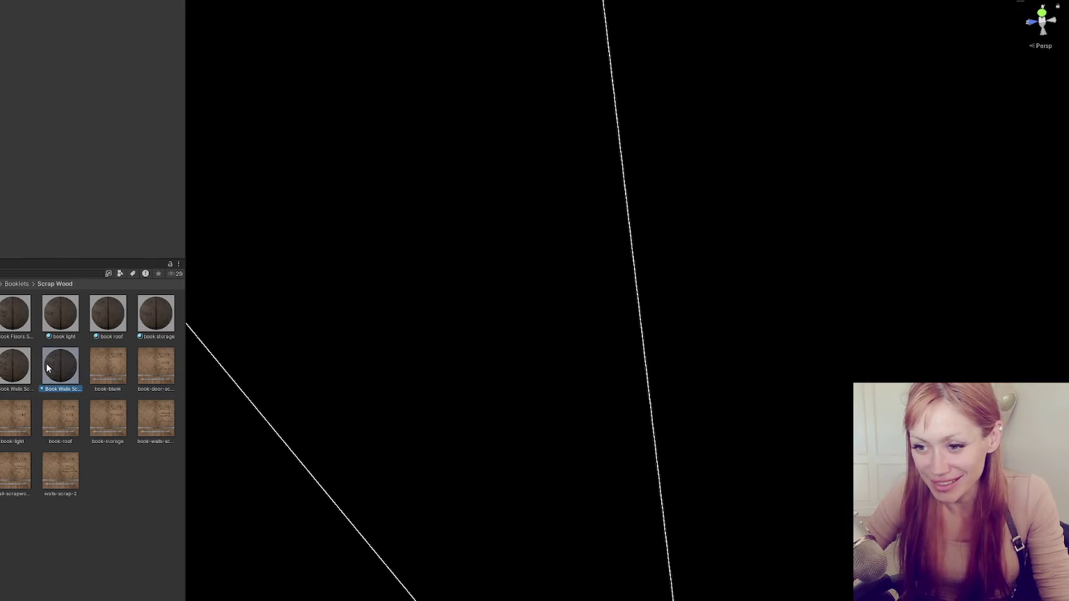
{"action": "key", "text": "ctrl+d"}
{"action": "left_click", "coordinate": [99, 387]}
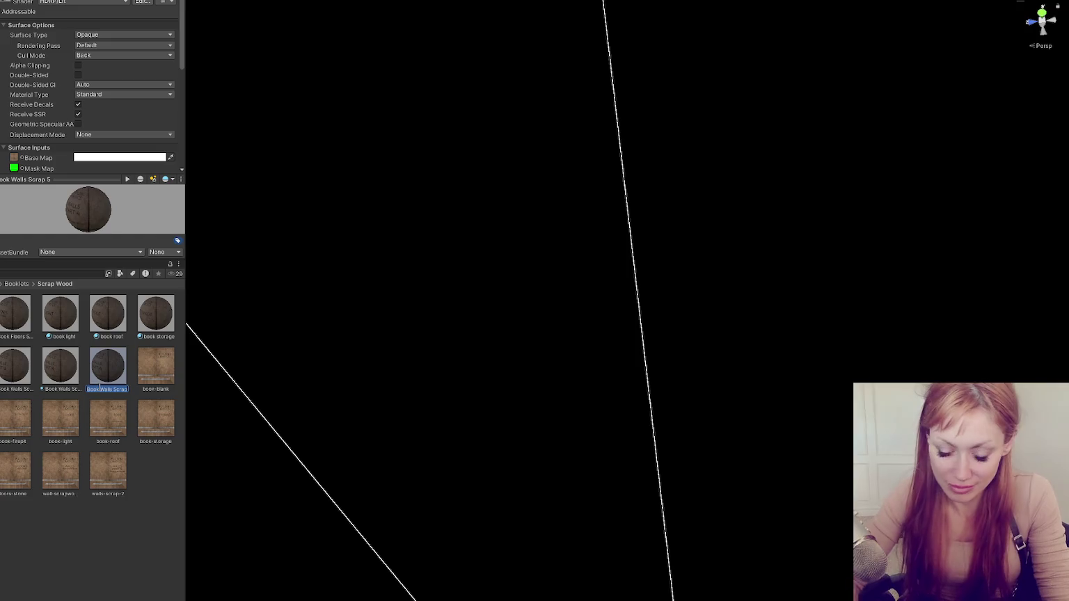
{"action": "type", "text": "book fire"}
{"action": "key", "text": "Return"}
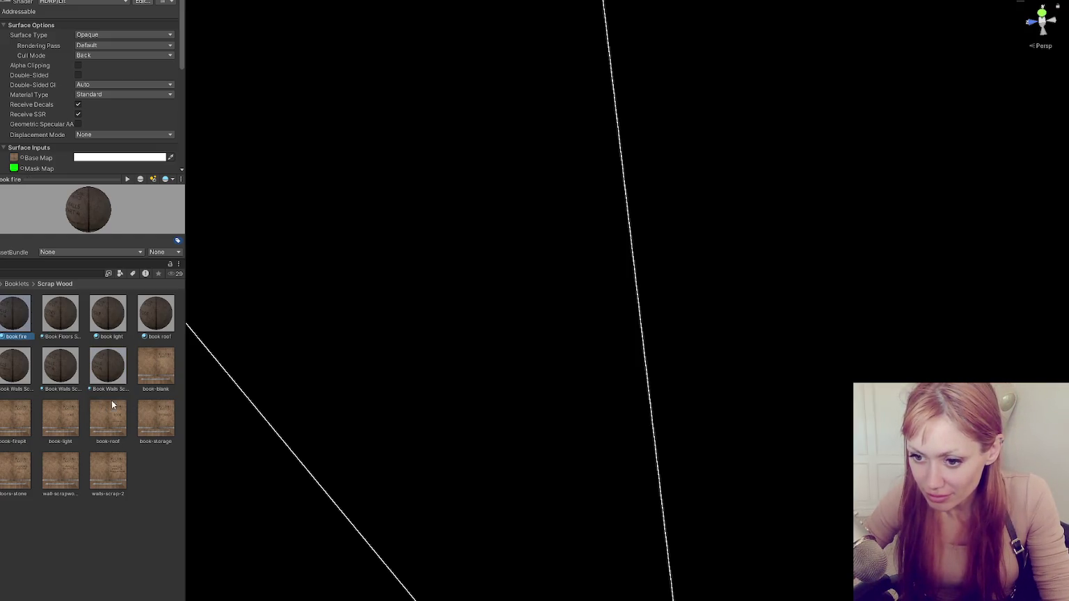
Browse to the top-level item folders to list all item prefabs
{"action": "scroll", "coordinate": [27, 84], "scroll_direction": "down", "scroll_amount": 4}
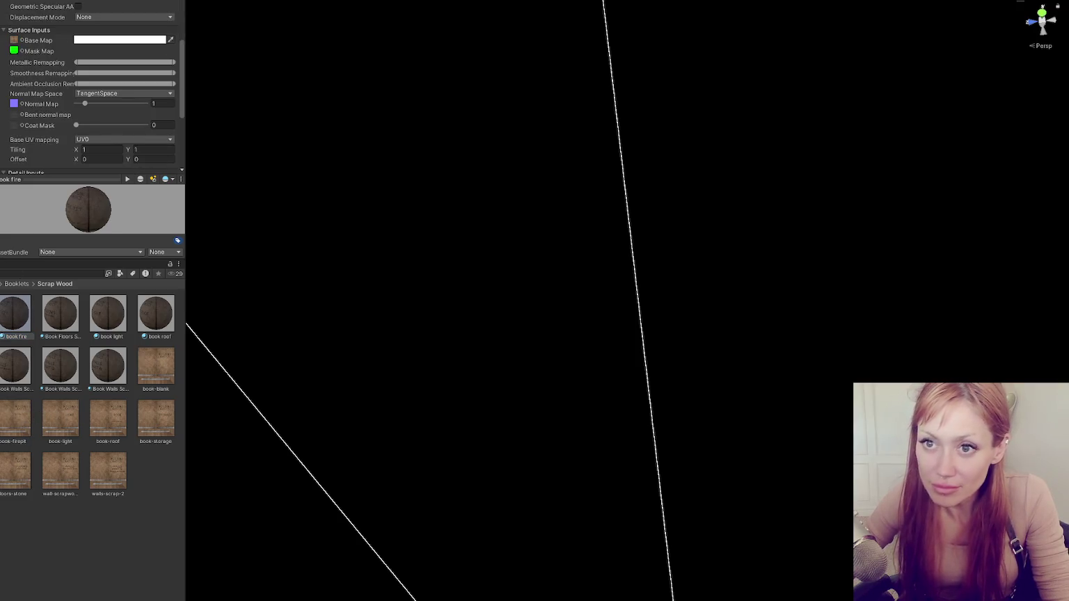
{"action": "left_click", "coordinate": [2, 284]}
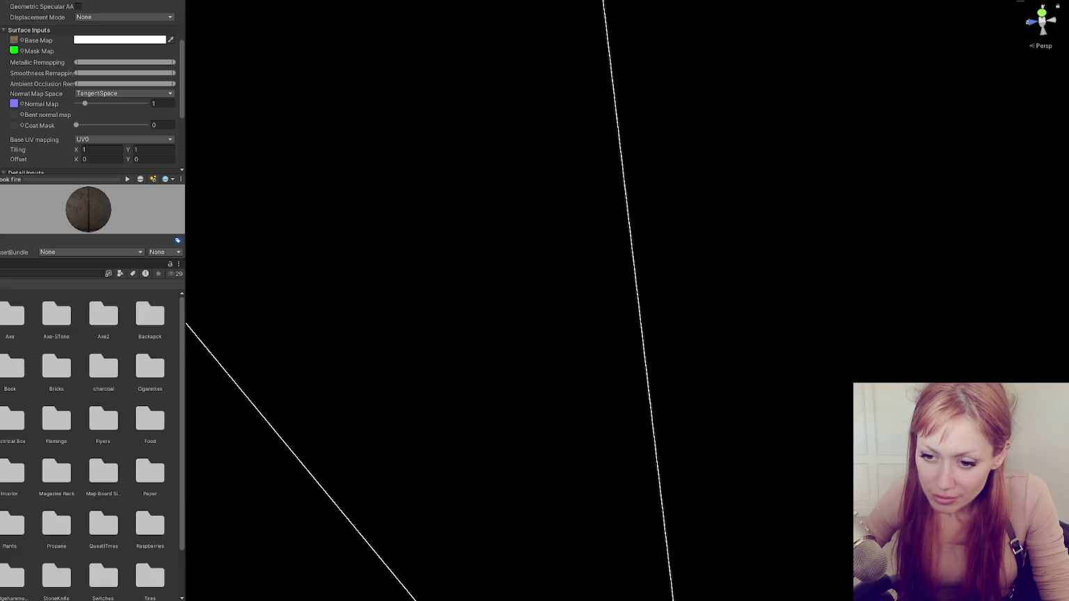
{"action": "left_click", "coordinate": [31, 276]}
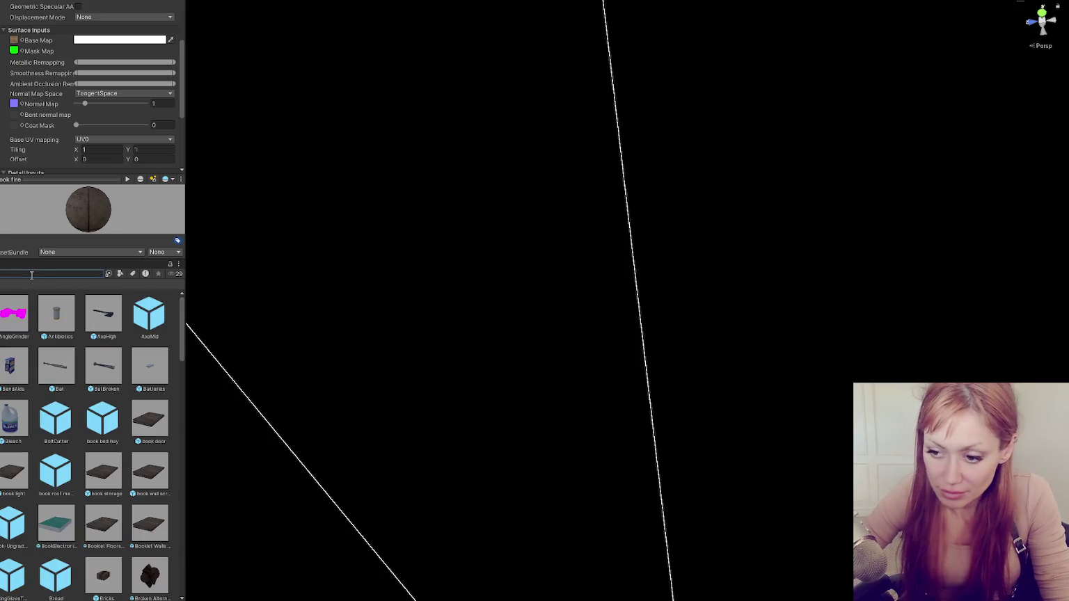
Open the Booklet_1 prefab, search 'fire', and drag the book fire material onto the booklet
{"action": "double_click", "coordinate": [6, 479]}
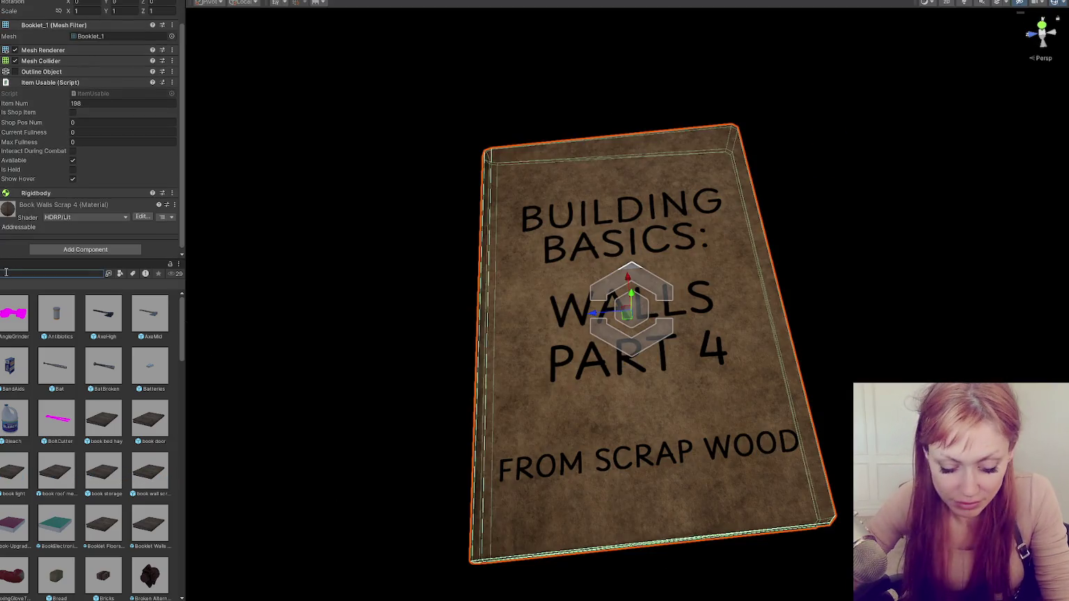
{"action": "type", "text": "book"}
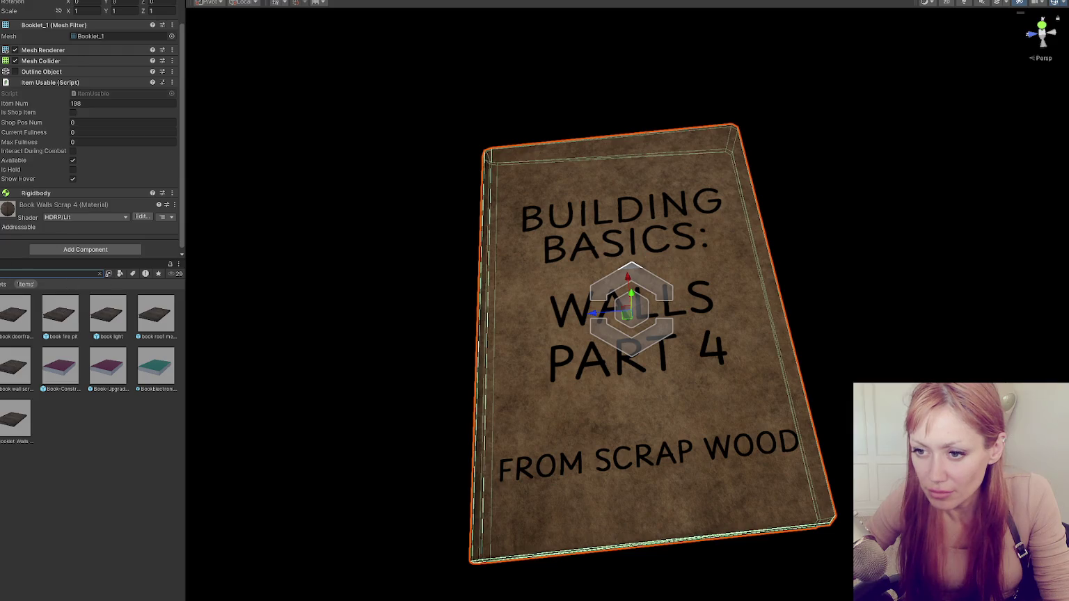
{"action": "left_click", "coordinate": [57, 273]}
{"action": "type", "text": "fire"}
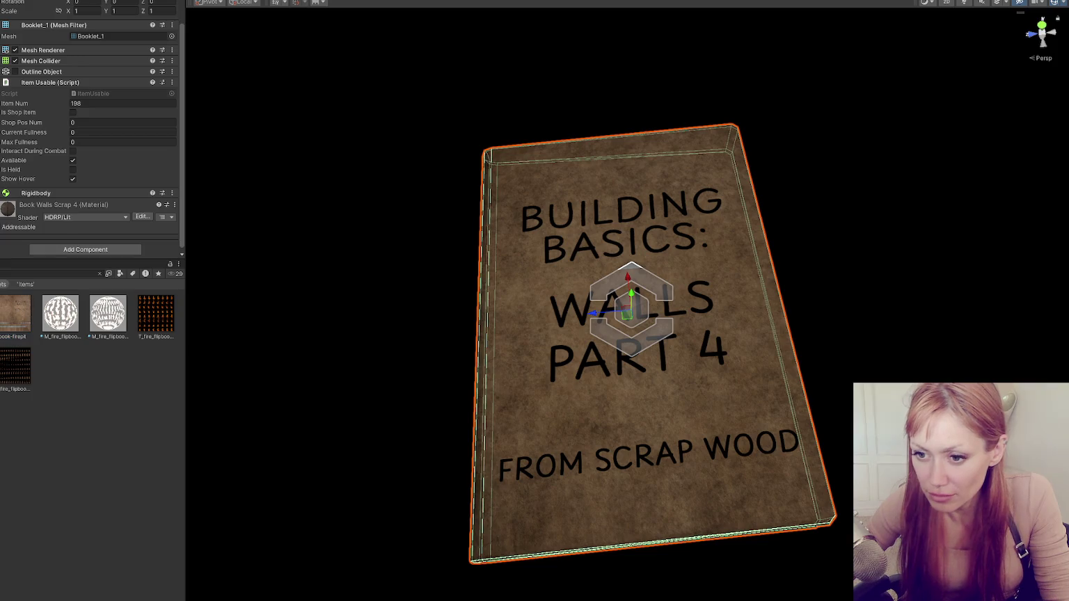
{"action": "left_click_drag", "start_coordinate": [16, 314], "coordinate": [627, 402]}
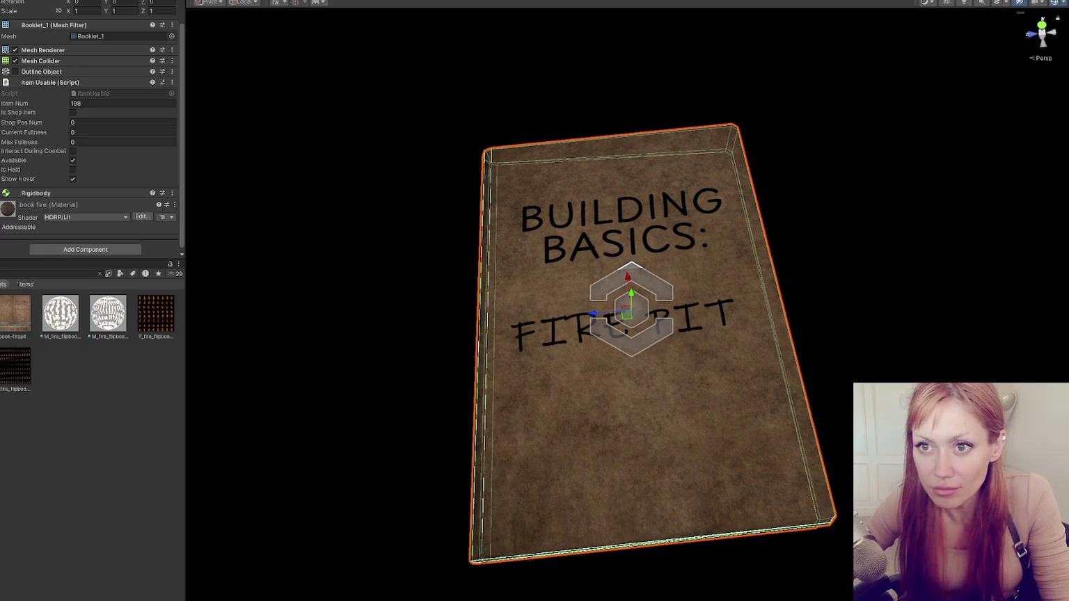
{"action": "left_click", "coordinate": [100, 274]}
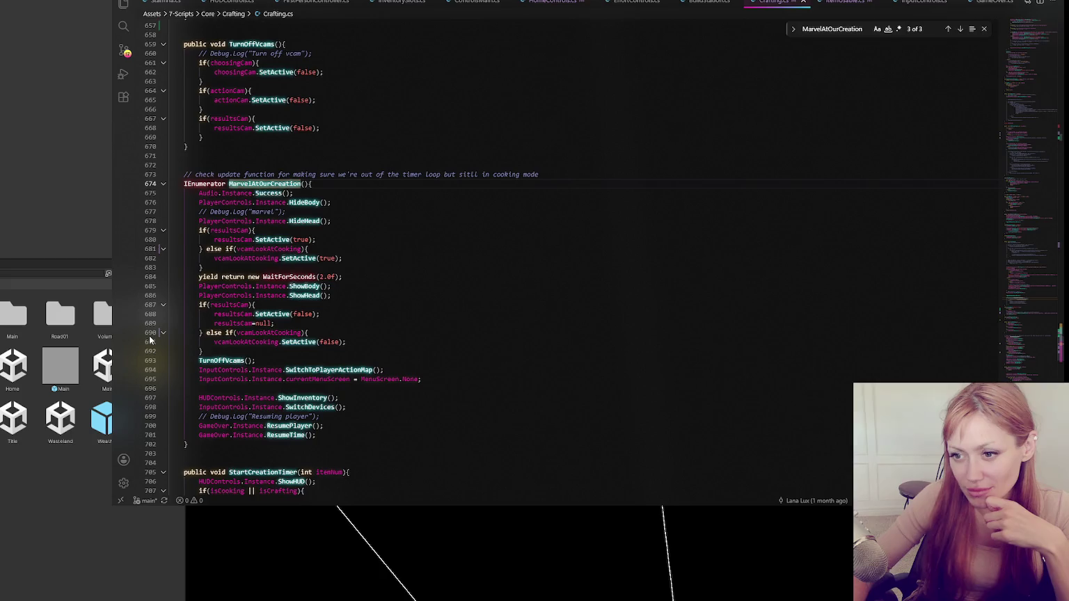
Return from Crafting.cs to the Unity editor and select the Title scene
{"action": "left_click", "coordinate": [70, 195]}
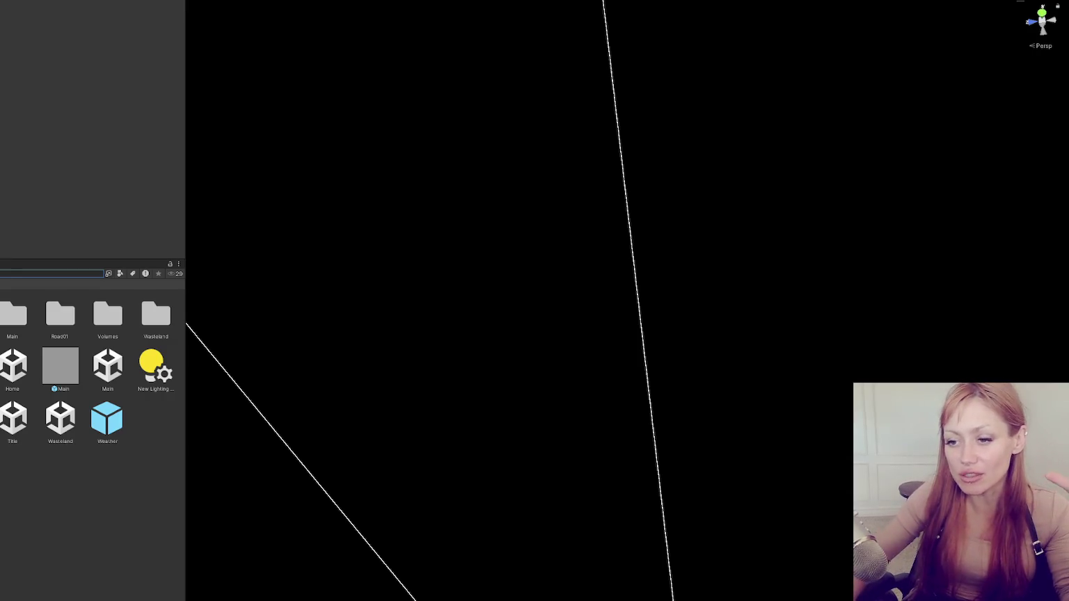
{"action": "left_click", "coordinate": [27, 418]}
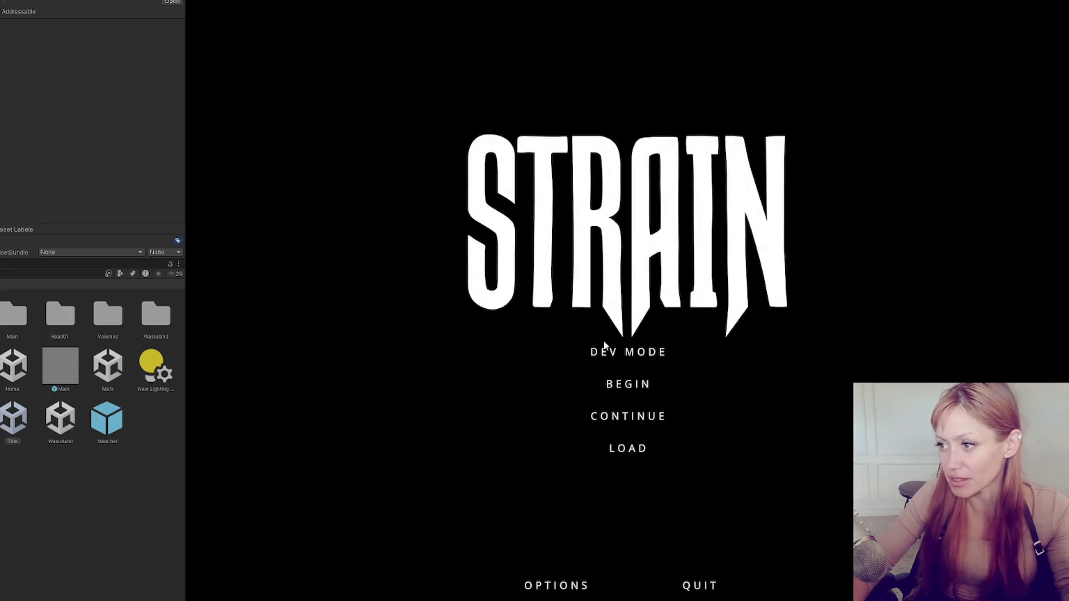
Start the game from the STRAIN title menu, walk around, then stop Play mode
{"action": "left_click", "coordinate": [625, 417]}
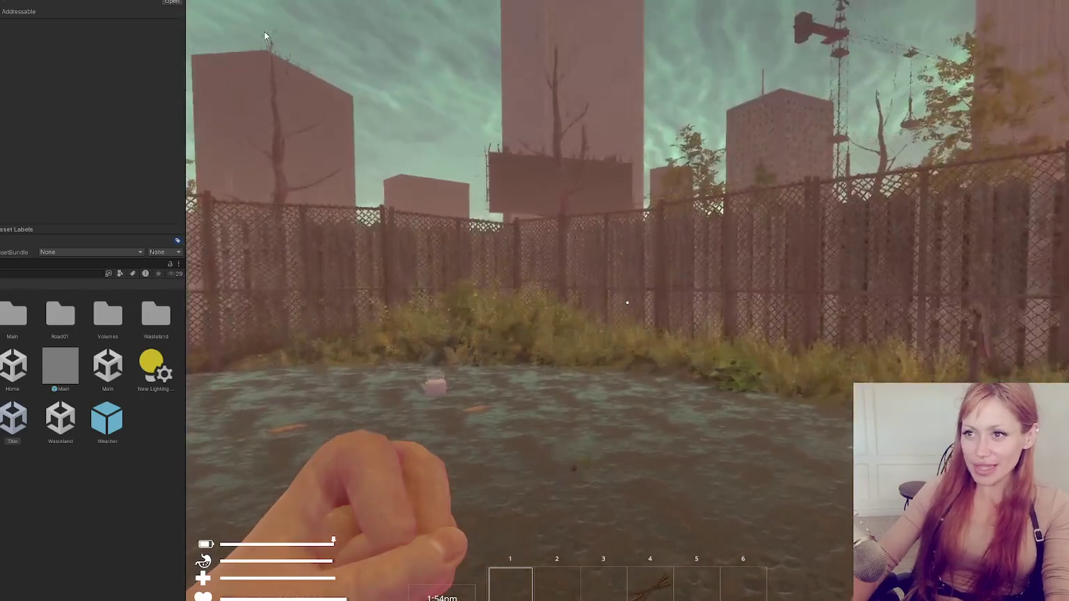
{"action": "key", "text": "Escape"}
{"action": "key", "text": "ctrl+p"}
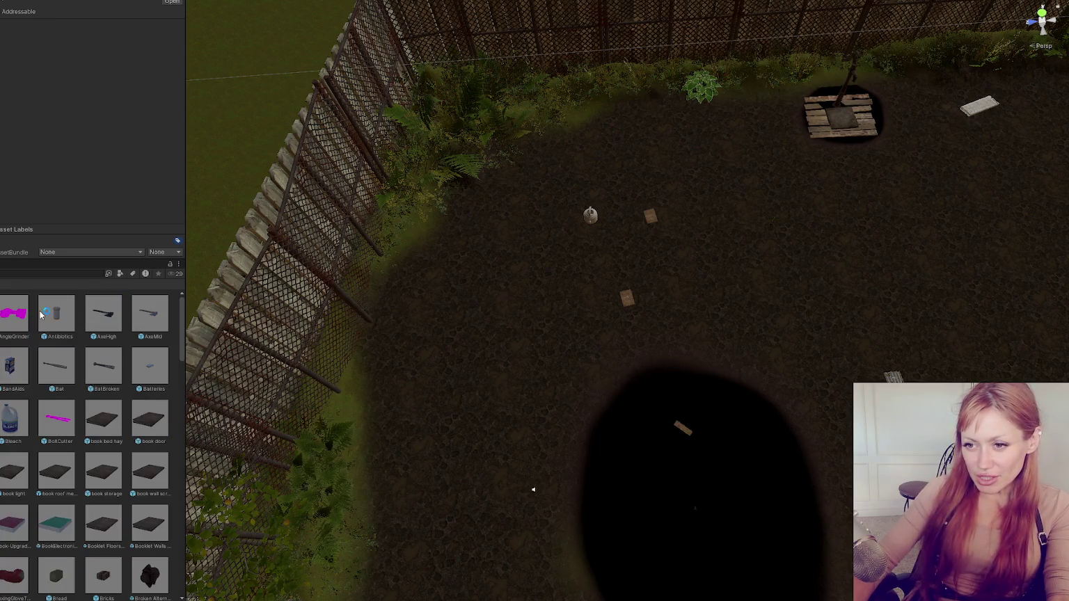
{"action": "left_click", "coordinate": [104, 322]}
{"action": "mouse_move", "coordinate": [104, 321]}
{"action": "left_mouse_down"}
{"action": "mouse_move", "coordinate": [588, 308]}
{"action": "mouse_move", "coordinate": [546, 354]}
{"action": "mouse_move", "coordinate": [530, 291]}
{"action": "mouse_move", "coordinate": [515, 280]}
{"action": "left_mouse_up"}
{"action": "left_click", "coordinate": [528, 343]}
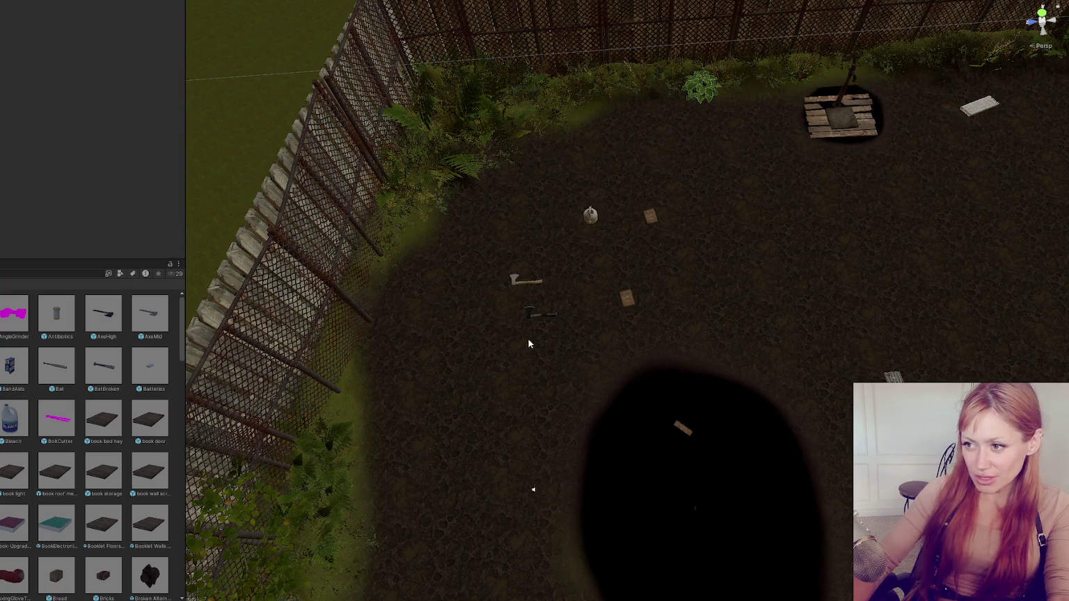
{"action": "left_click", "coordinate": [536, 315]}
{"action": "left_click_drag", "start_coordinate": [75, 378], "coordinate": [418, 299]}
{"action": "mouse_move", "coordinate": [104, 369]}
{"action": "left_mouse_down"}
{"action": "mouse_move", "coordinate": [434, 370]}
{"action": "mouse_move", "coordinate": [424, 346]}
{"action": "left_mouse_up"}
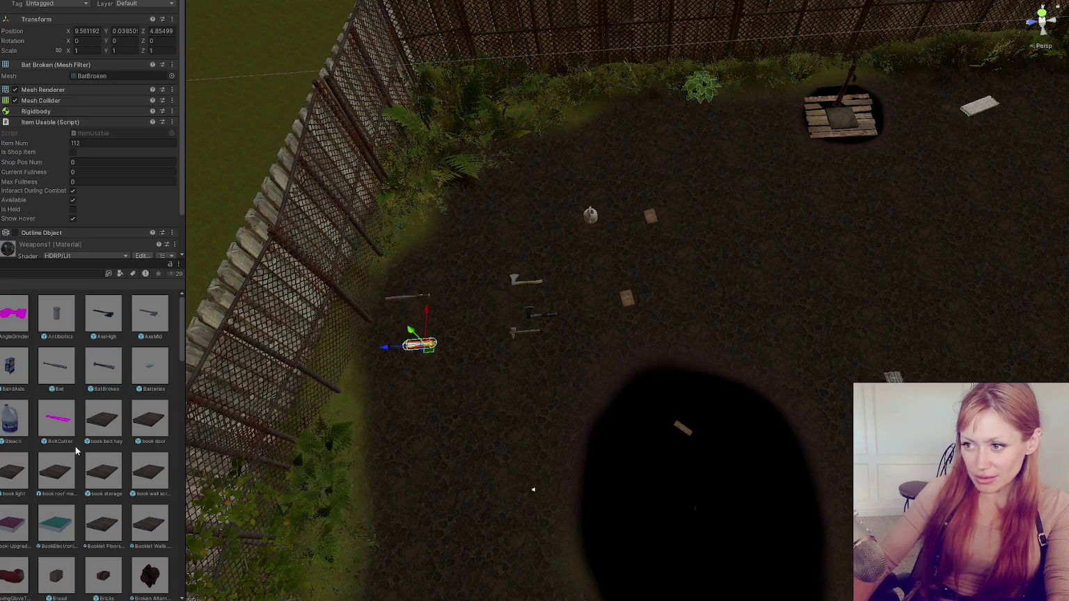
{"action": "scroll", "coordinate": [87, 408], "scroll_direction": "down", "scroll_amount": 1}
{"action": "scroll", "coordinate": [86, 407], "scroll_direction": "down", "scroll_amount": 1}
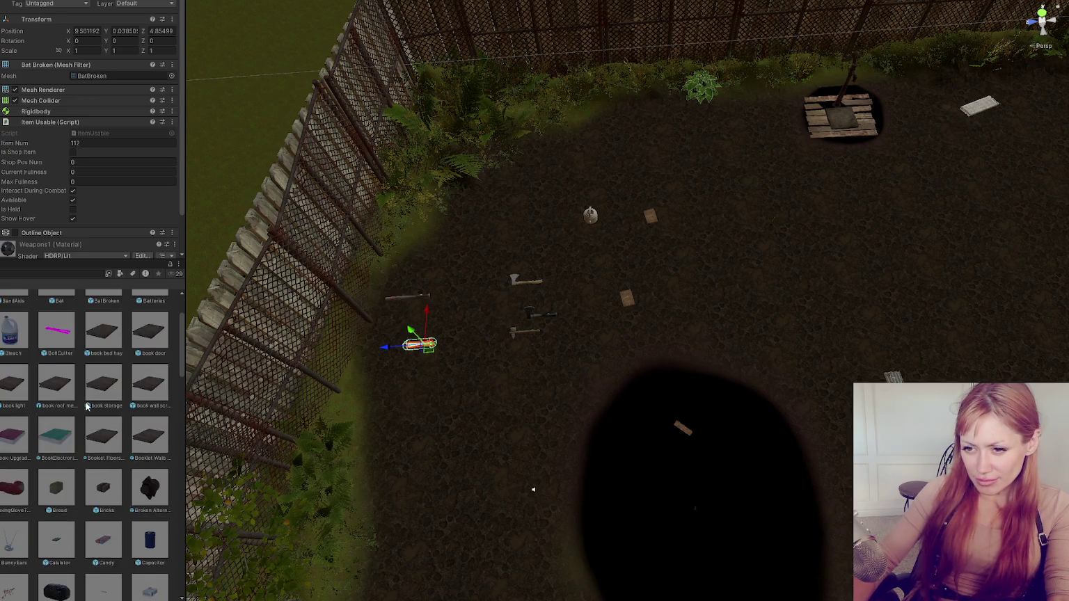
{"action": "scroll", "coordinate": [90, 401], "scroll_direction": "down", "scroll_amount": 2}
{"action": "scroll", "coordinate": [90, 402], "scroll_direction": "down", "scroll_amount": 1}
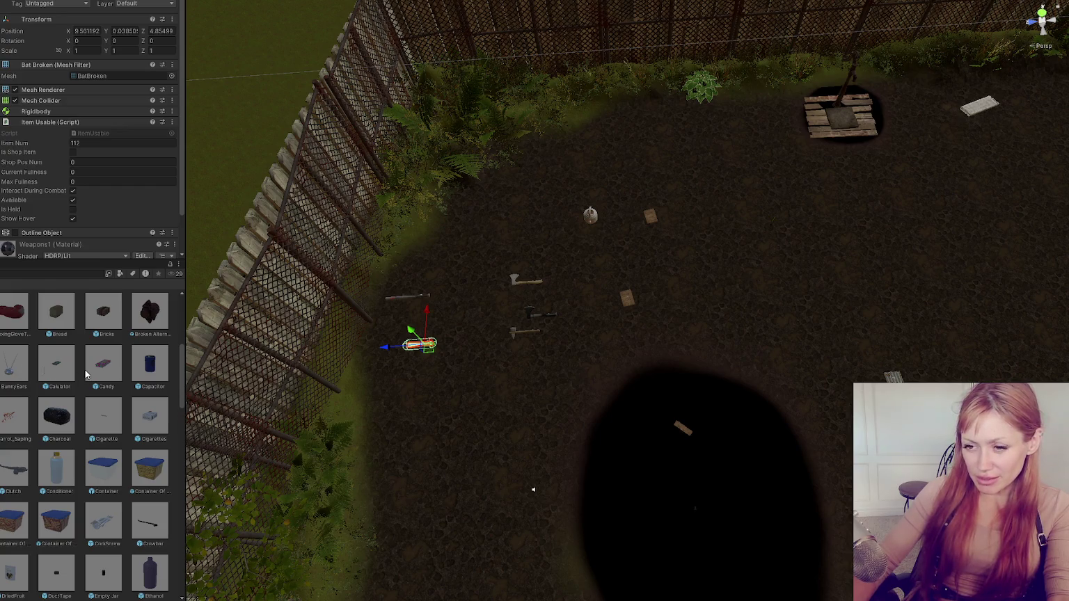
{"action": "scroll", "coordinate": [104, 368], "scroll_direction": "down", "scroll_amount": 1}
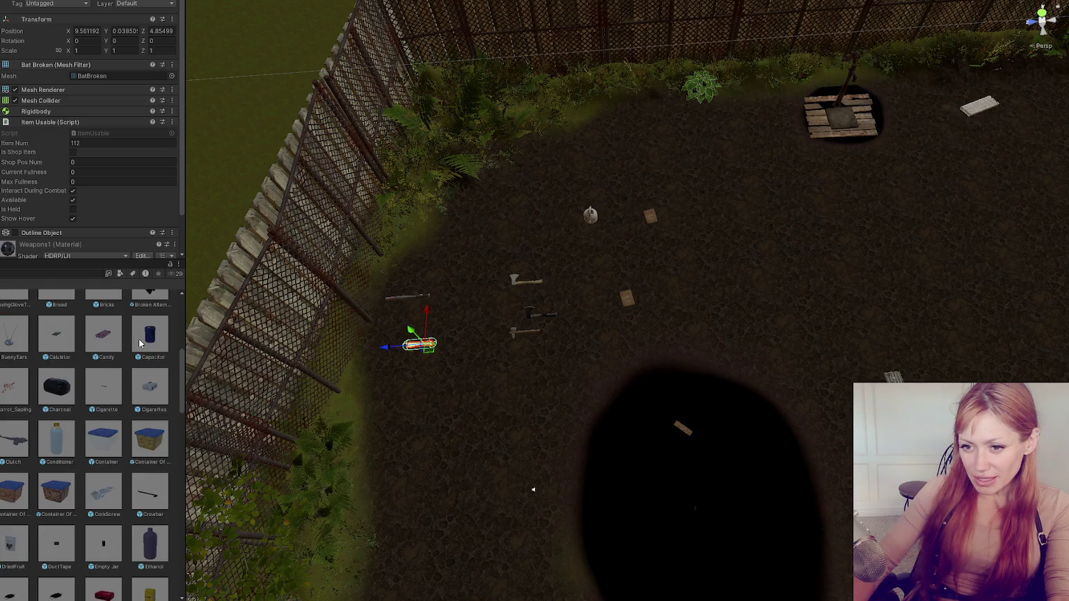
{"action": "scroll", "coordinate": [83, 386], "scroll_direction": "down", "scroll_amount": 1}
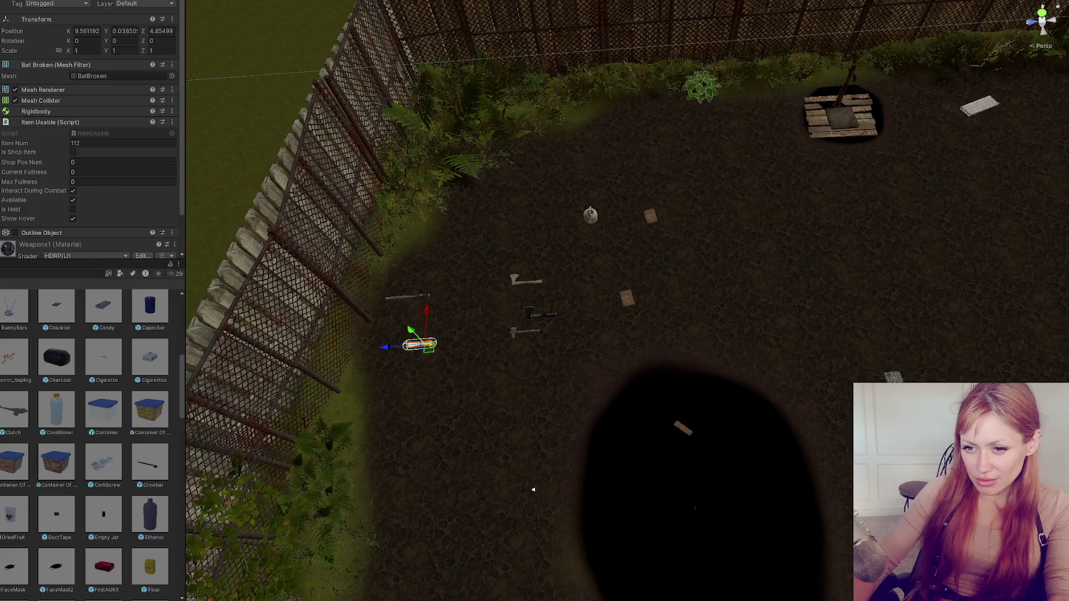
{"action": "scroll", "coordinate": [143, 369], "scroll_direction": "down", "scroll_amount": 1}
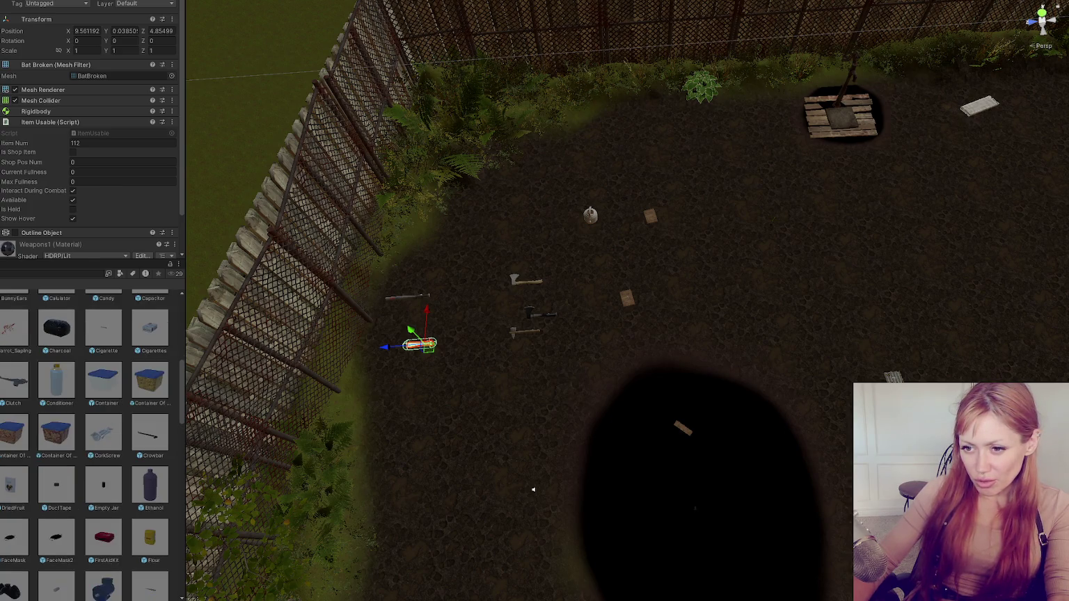
{"action": "scroll", "coordinate": [102, 374], "scroll_direction": "down", "scroll_amount": 2}
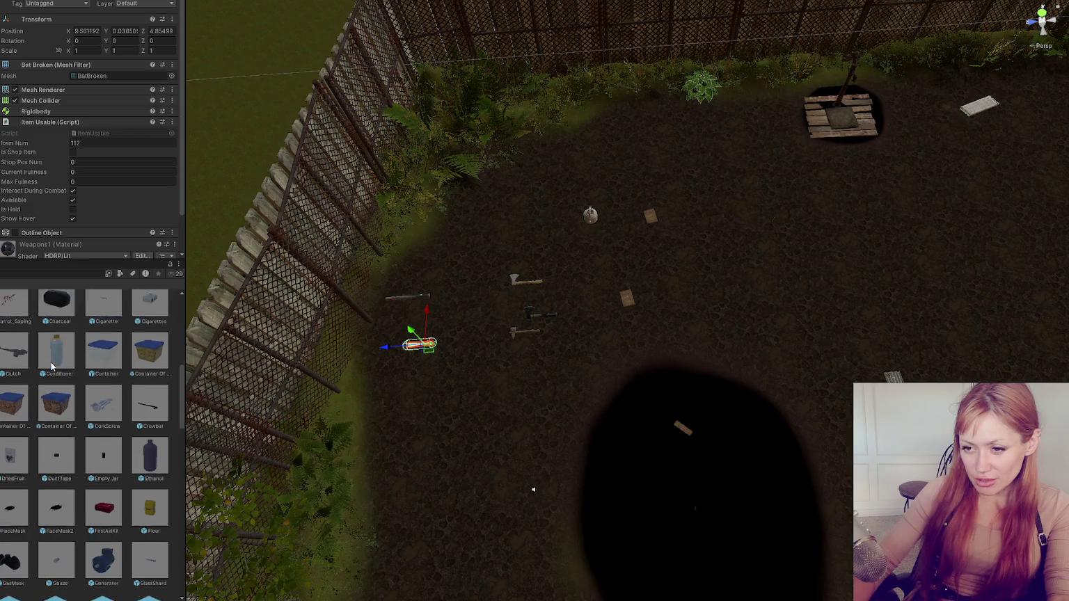
{"action": "scroll", "coordinate": [101, 374], "scroll_direction": "down", "scroll_amount": 1}
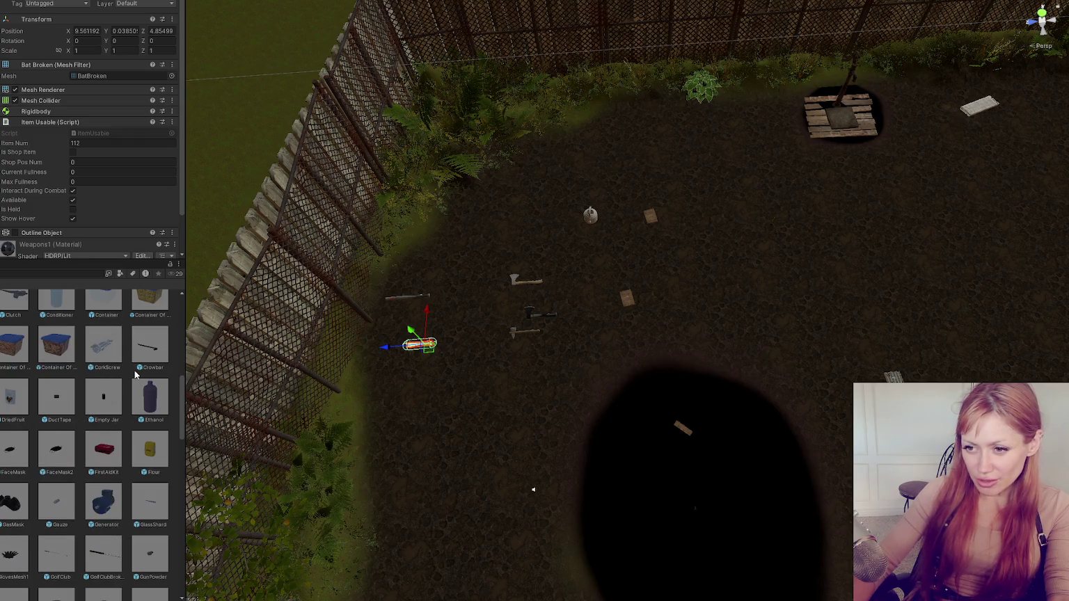
{"action": "scroll", "coordinate": [139, 380], "scroll_direction": "down", "scroll_amount": 2}
{"action": "scroll", "coordinate": [139, 380], "scroll_direction": "down", "scroll_amount": 1}
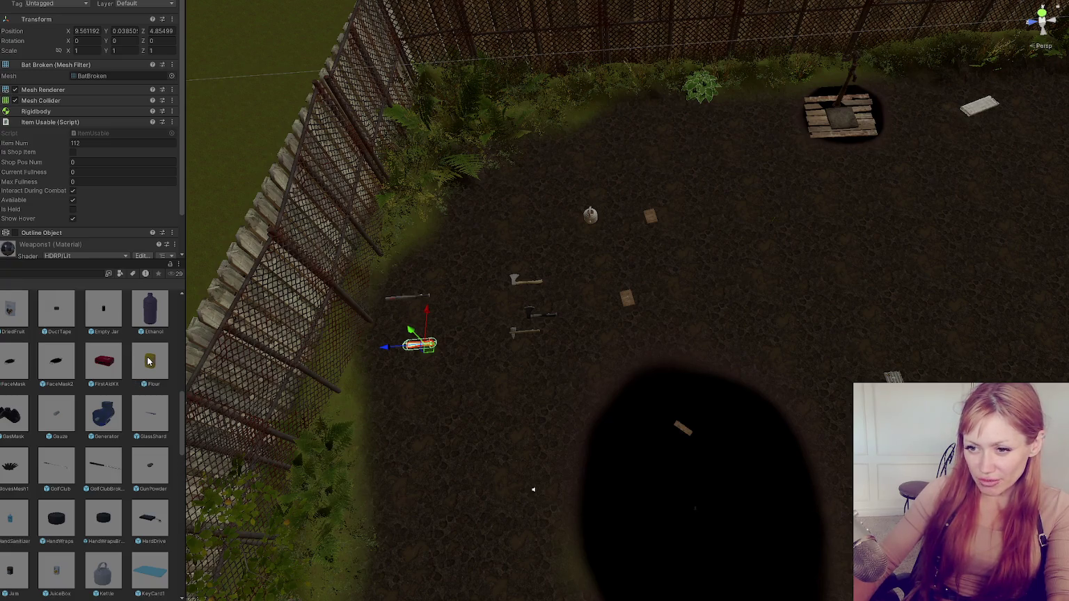
{"action": "scroll", "coordinate": [148, 360], "scroll_direction": "down", "scroll_amount": 1}
{"action": "scroll", "coordinate": [149, 360], "scroll_direction": "down", "scroll_amount": 1}
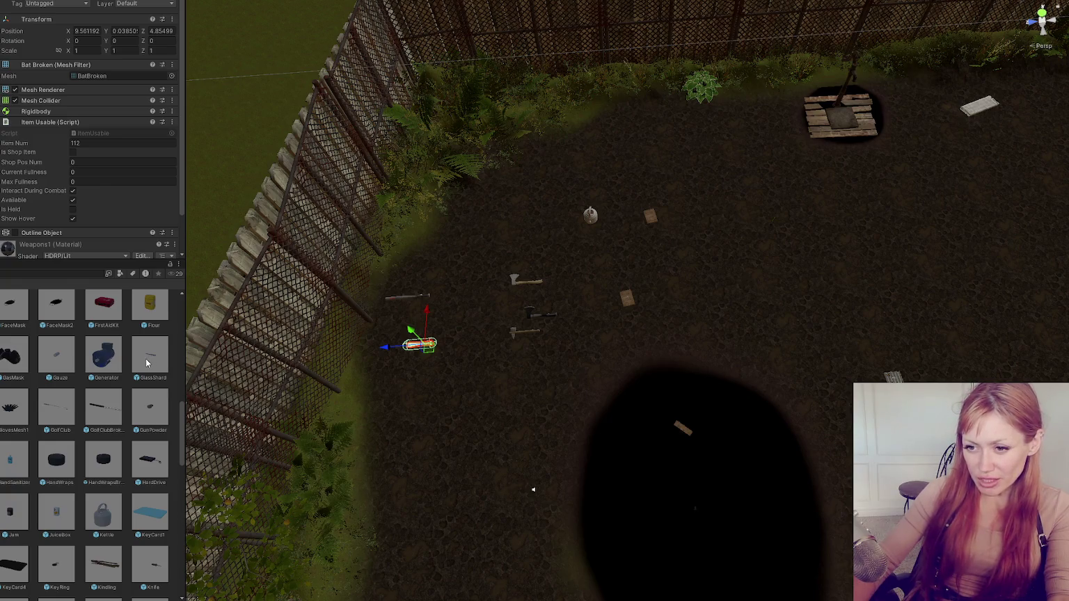
{"action": "scroll", "coordinate": [146, 362], "scroll_direction": "down", "scroll_amount": 1}
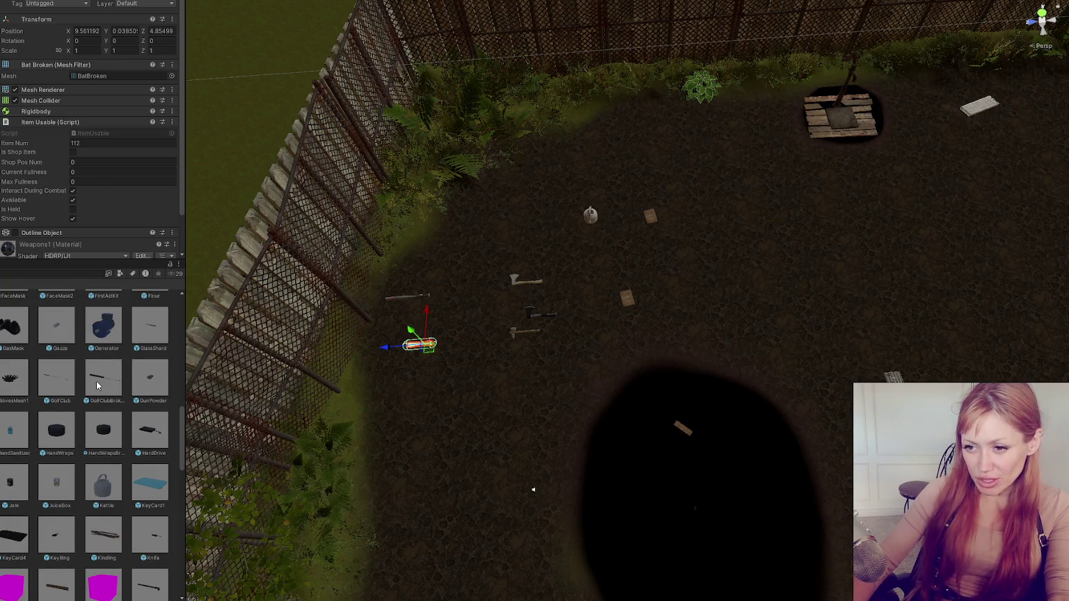
{"action": "left_click_drag", "start_coordinate": [59, 382], "coordinate": [438, 362]}
Place Knife, PVC_Pipe and WoodenPole items in the yard beside the other weapons
{"action": "scroll", "coordinate": [59, 385], "scroll_direction": "down", "scroll_amount": 1}
{"action": "scroll", "coordinate": [61, 384], "scroll_direction": "down", "scroll_amount": 1}
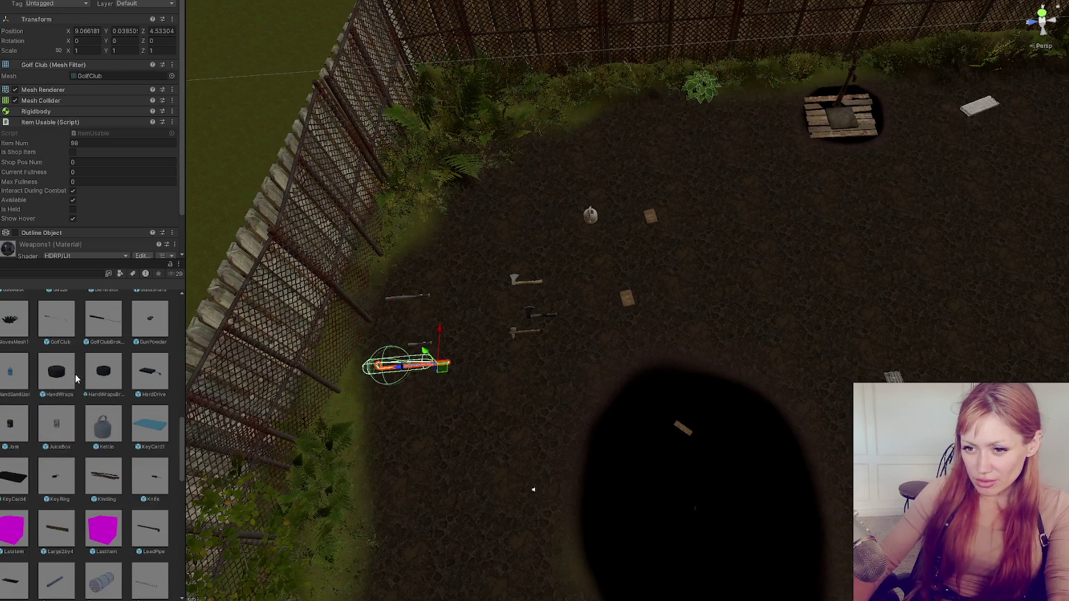
{"action": "scroll", "coordinate": [94, 376], "scroll_direction": "down", "scroll_amount": 1}
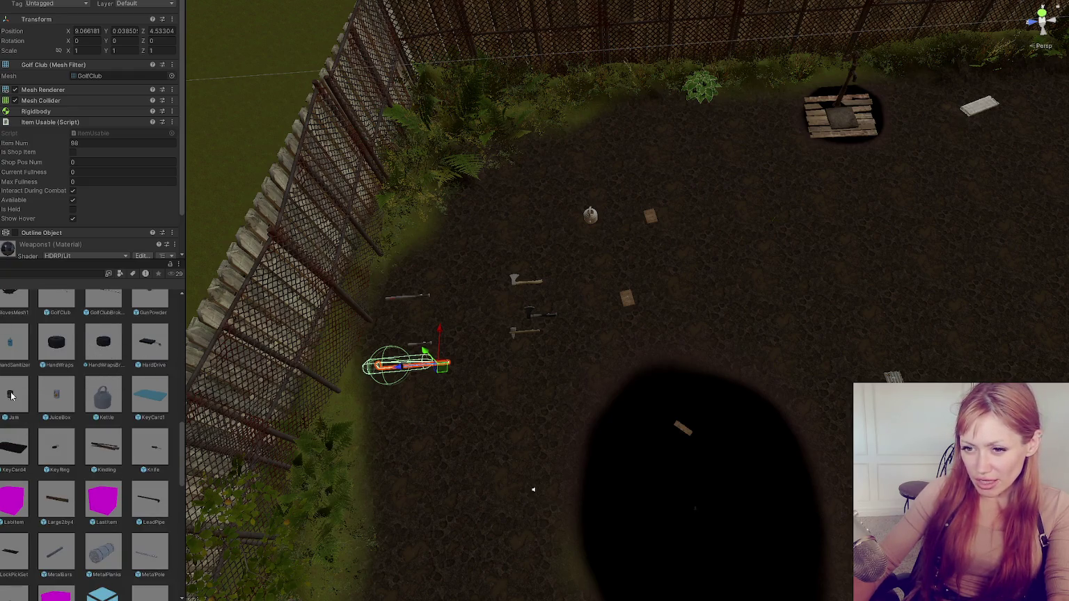
{"action": "scroll", "coordinate": [13, 396], "scroll_direction": "down", "scroll_amount": 1}
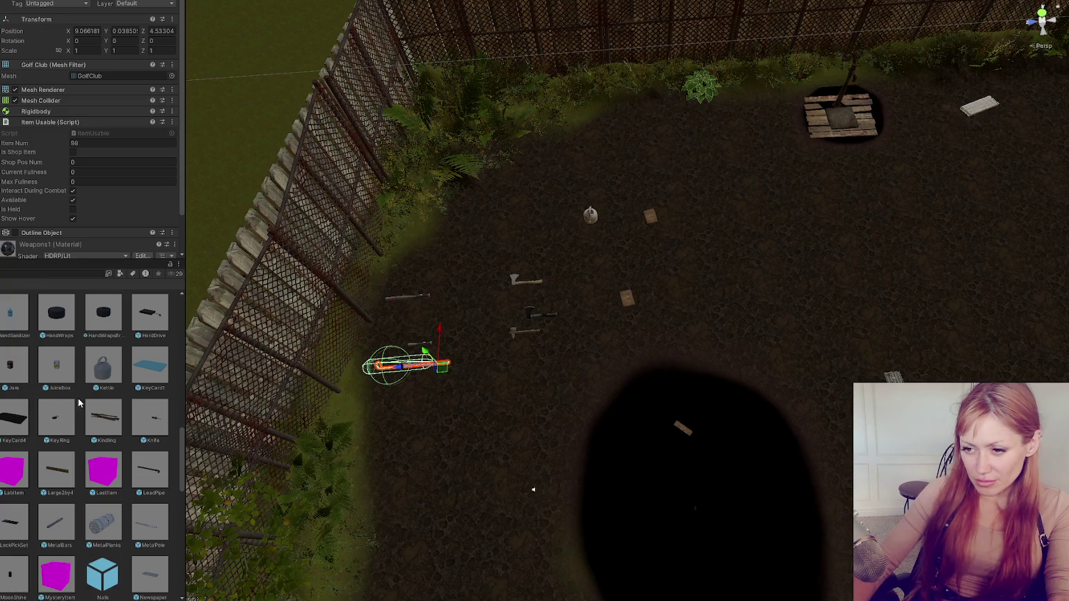
{"action": "left_click_drag", "start_coordinate": [146, 430], "coordinate": [488, 405]}
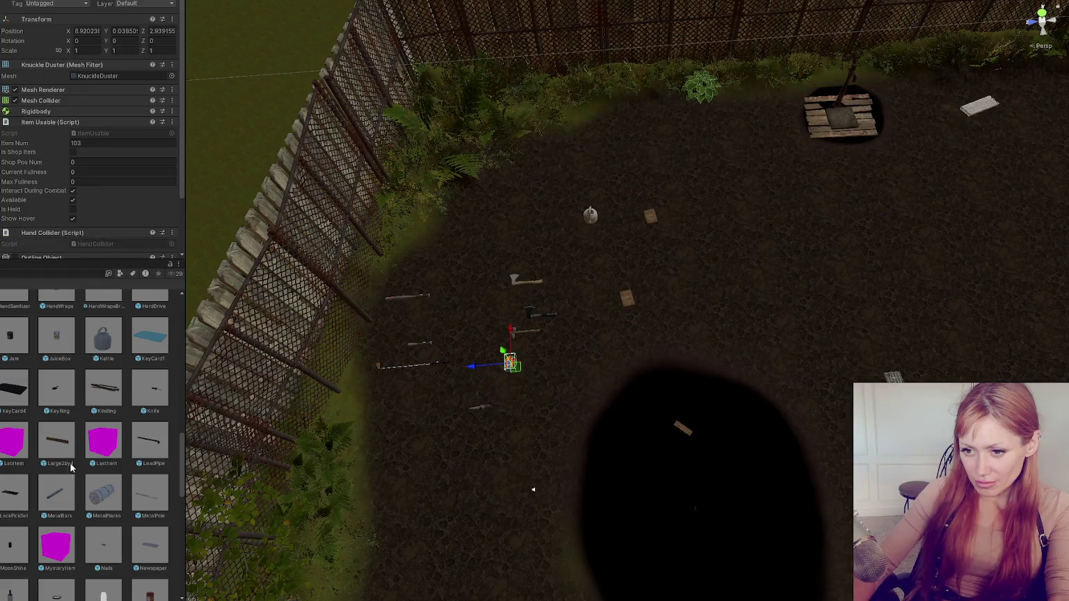
{"action": "scroll", "coordinate": [66, 448], "scroll_direction": "down", "scroll_amount": 3}
{"action": "mouse_move", "coordinate": [66, 451]}
{"action": "left_mouse_down"}
{"action": "mouse_move", "coordinate": [529, 266]}
{"action": "mouse_move", "coordinate": [523, 254]}
{"action": "left_mouse_up"}
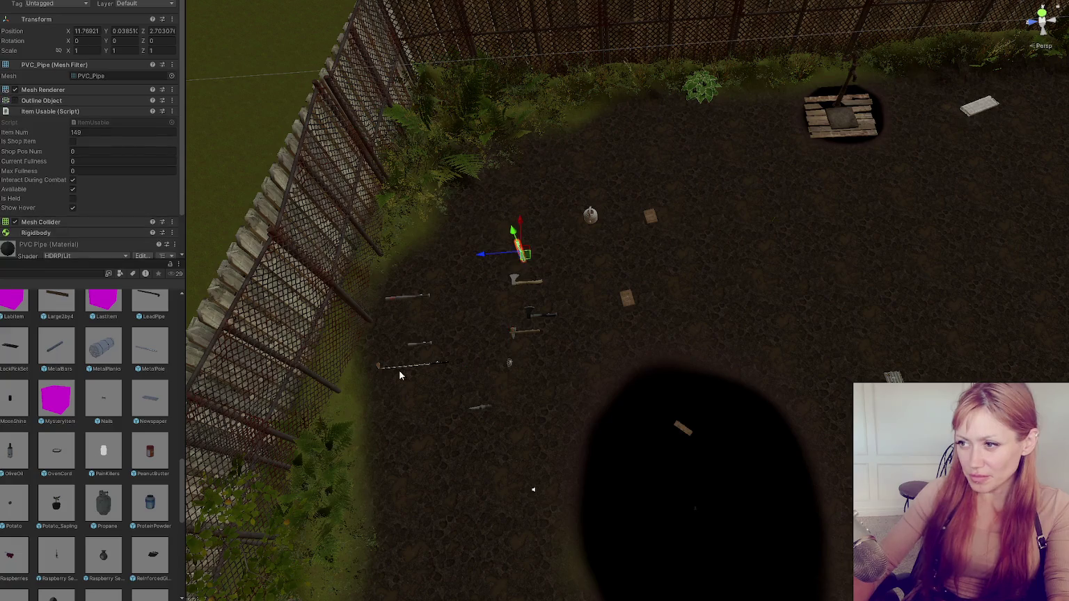
{"action": "scroll", "coordinate": [18, 463], "scroll_direction": "down", "scroll_amount": 2}
{"action": "scroll", "coordinate": [18, 463], "scroll_direction": "down", "scroll_amount": 2}
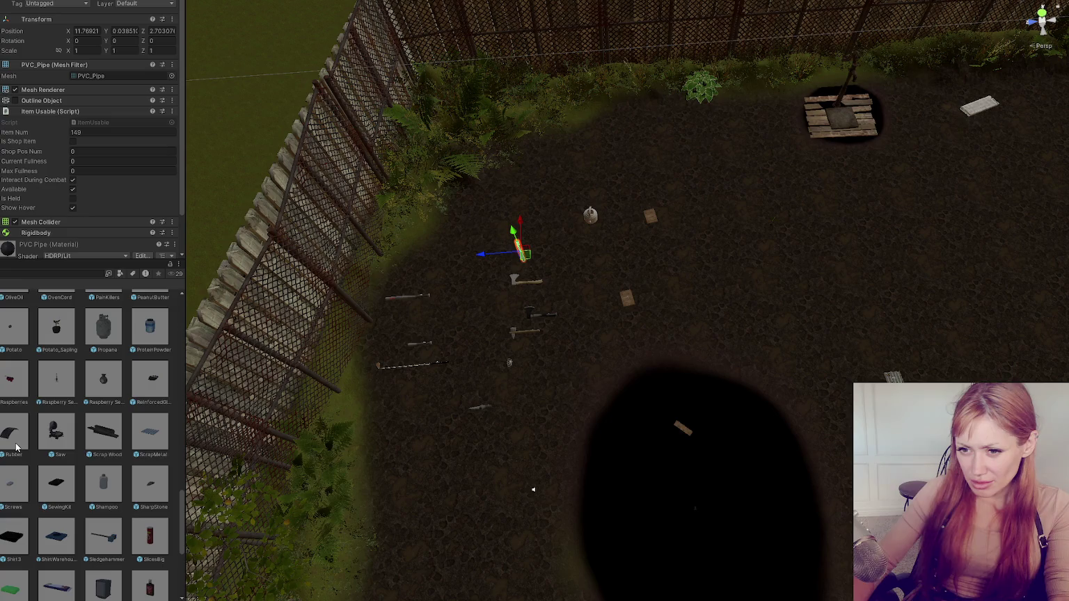
{"action": "scroll", "coordinate": [18, 448], "scroll_direction": "up", "scroll_amount": 1}
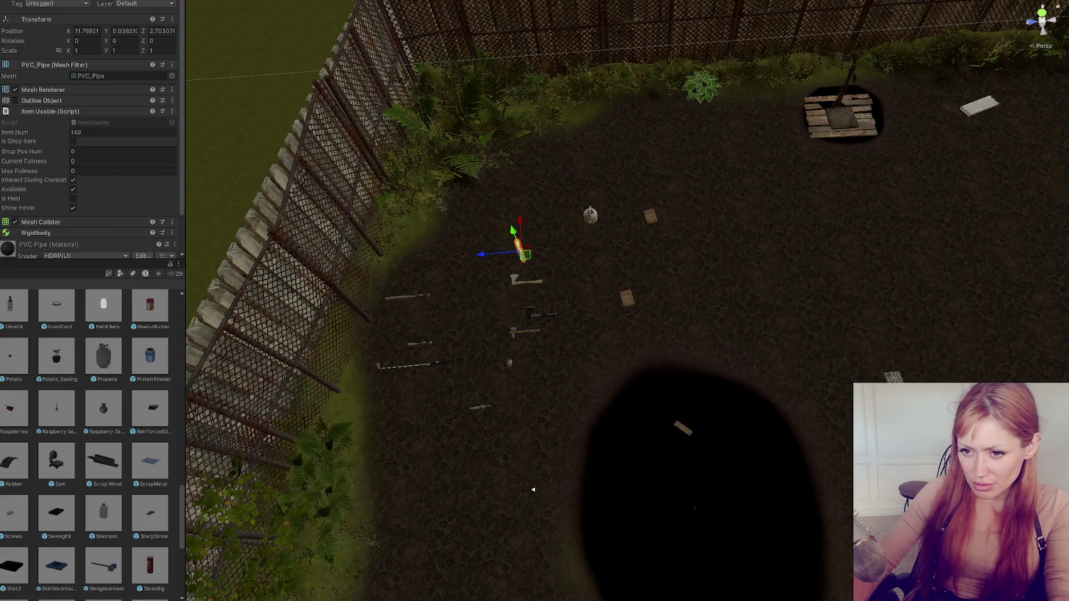
{"action": "scroll", "coordinate": [90, 445], "scroll_direction": "down", "scroll_amount": 8}
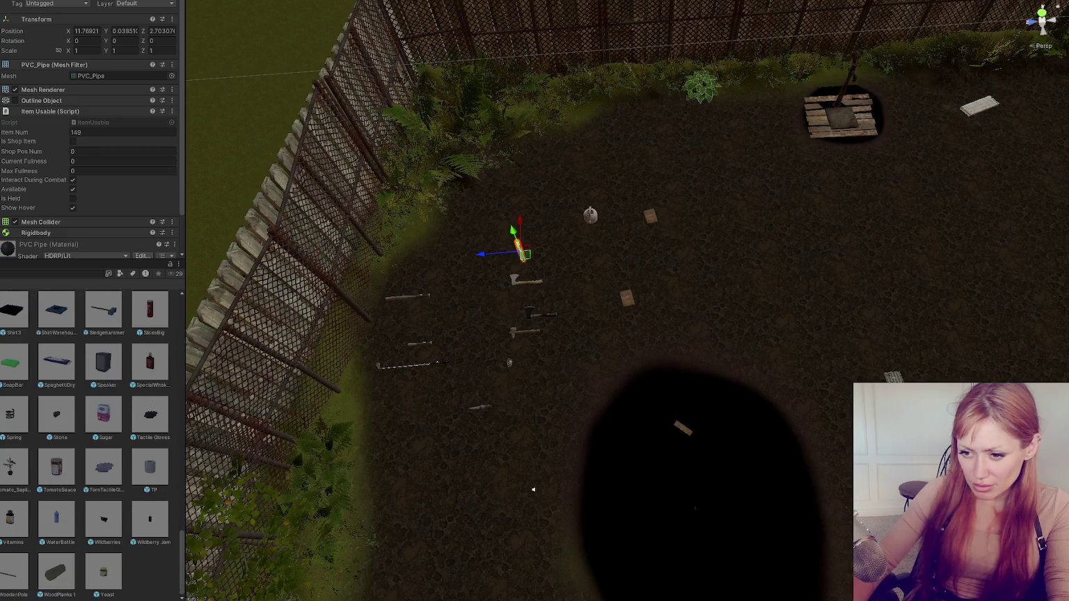
{"action": "left_click_drag", "start_coordinate": [21, 579], "coordinate": [548, 382]}
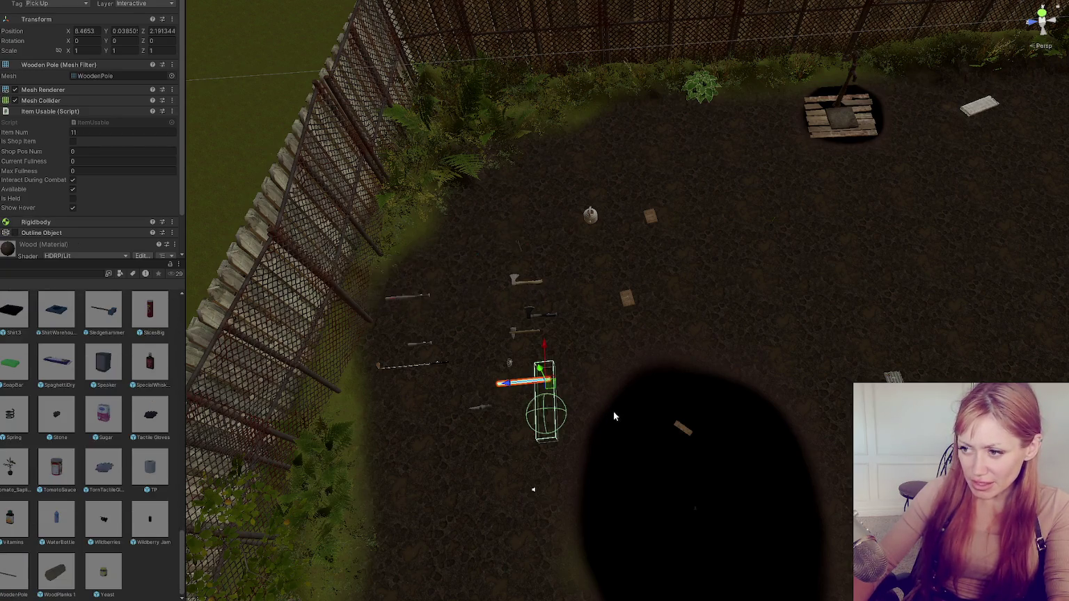
Play-test in first person, walk to the weapons and pick up the stone axe into hotbar slot 1
{"action": "key", "text": "ctrl+p"}
{"action": "key", "text": "Escape"}
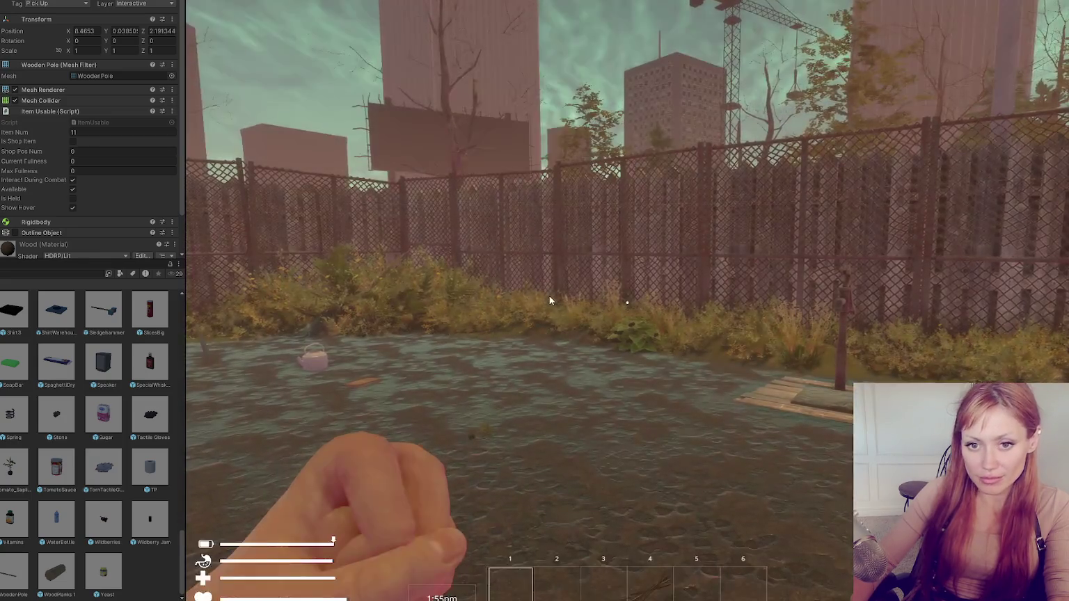
{"action": "key", "text": "w"}
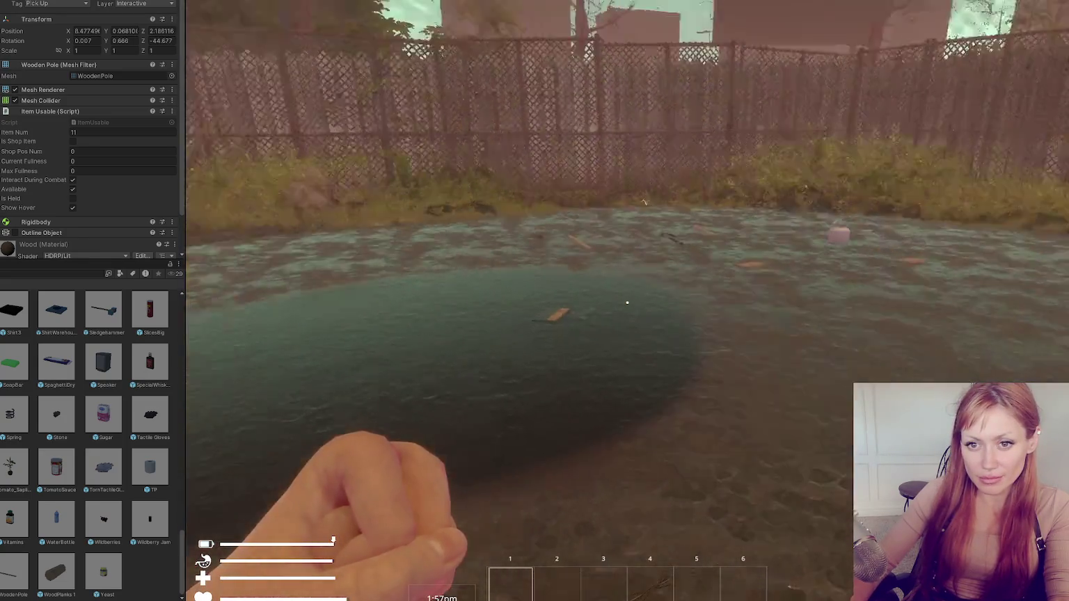
{"action": "key", "text": "w"}
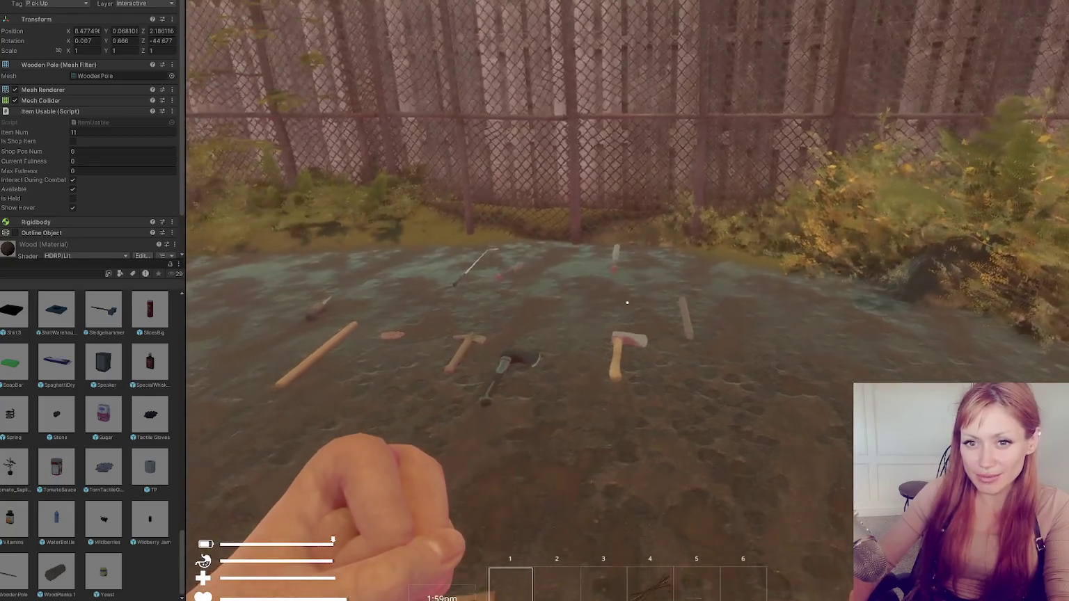
{"action": "key", "text": "w"}
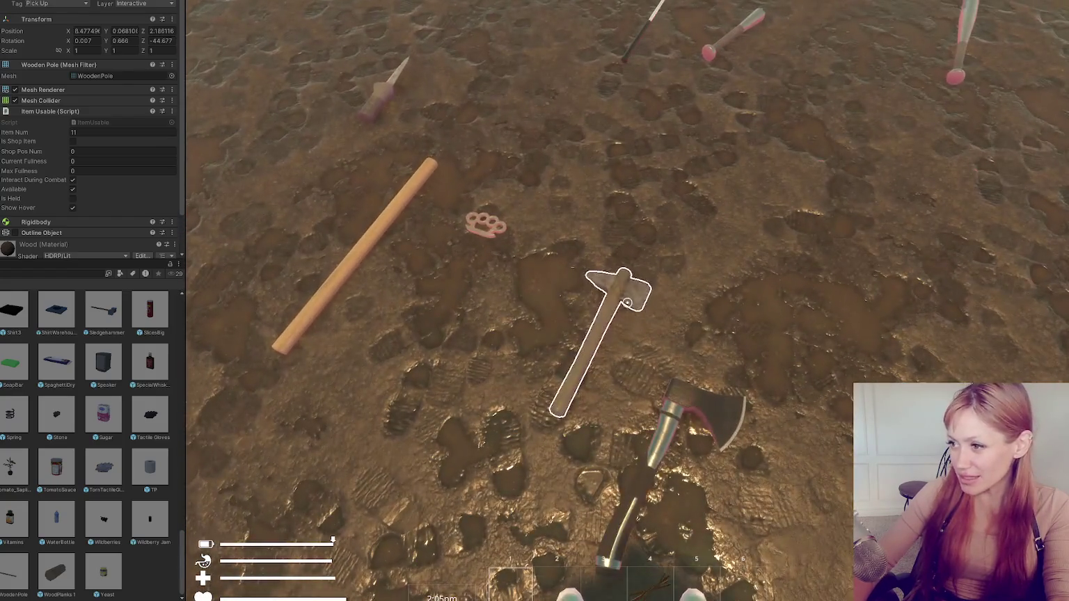
{"action": "left_click", "coordinate": [628, 303]}
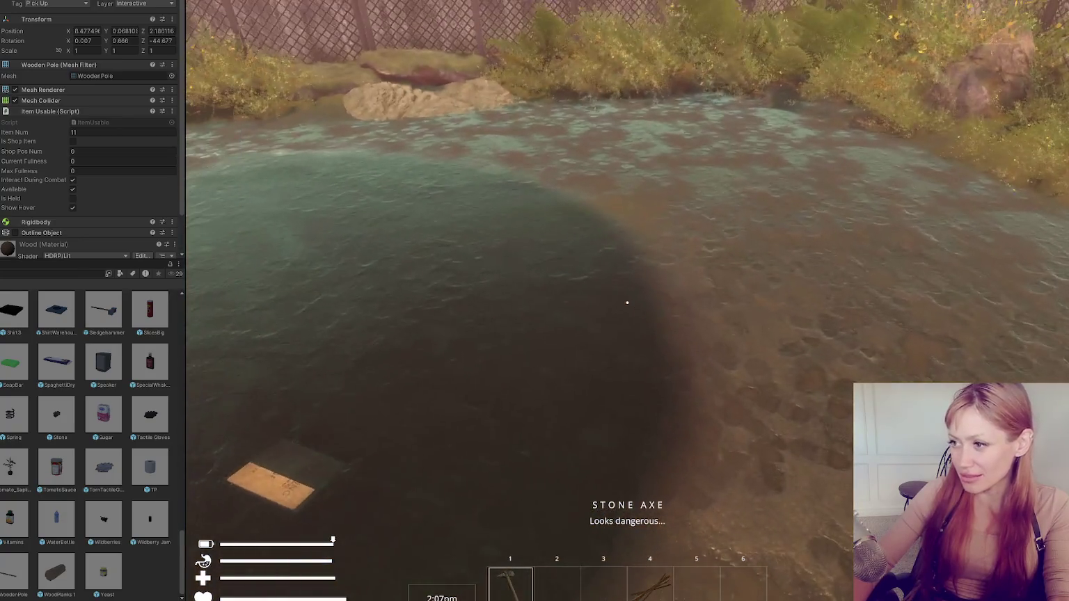
{"action": "key", "text": "w"}
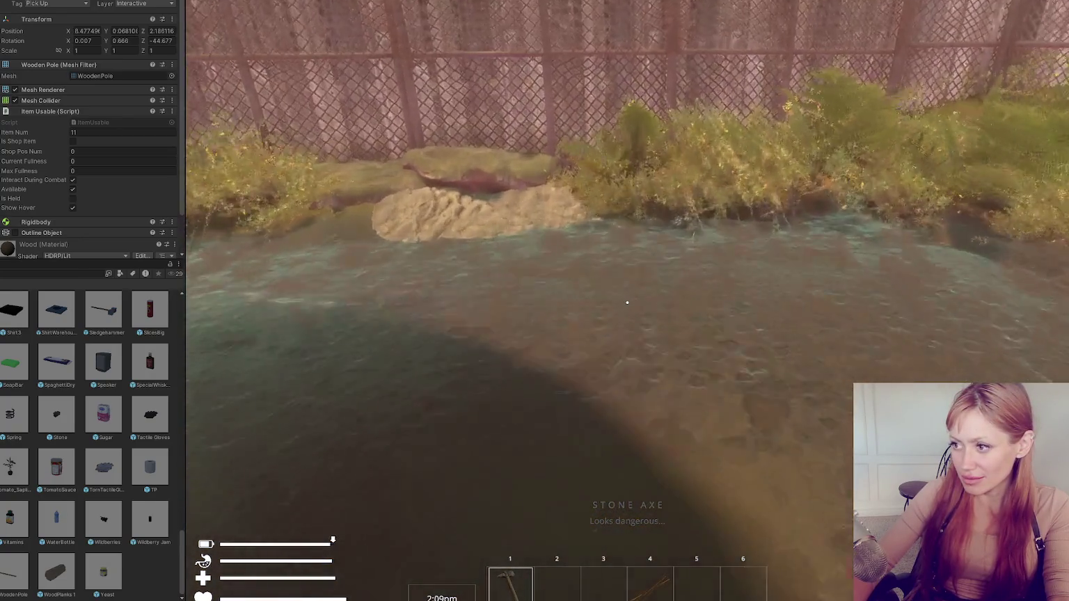
{"action": "key", "text": "w"}
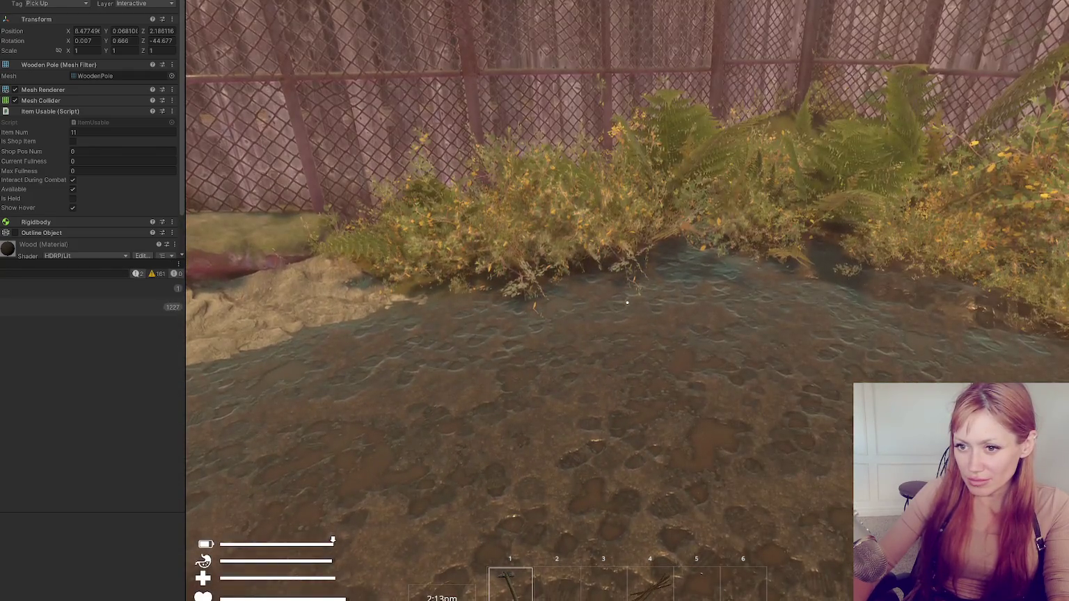
Walk to the shore rock, select slot 2, and pick up then drop the trash sack
{"action": "key", "text": "w"}
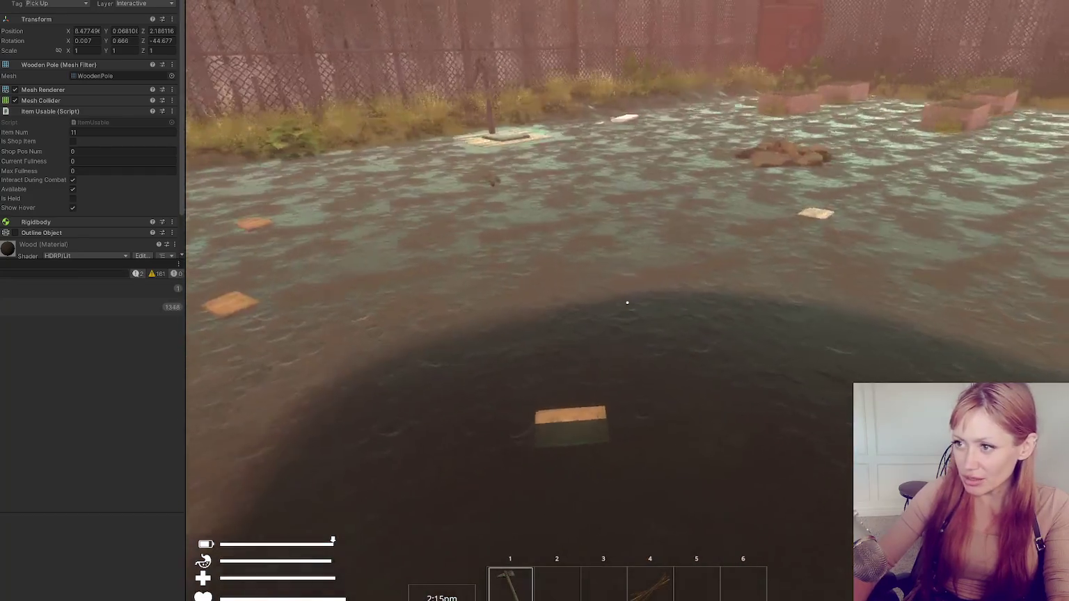
{"action": "key", "text": "w"}
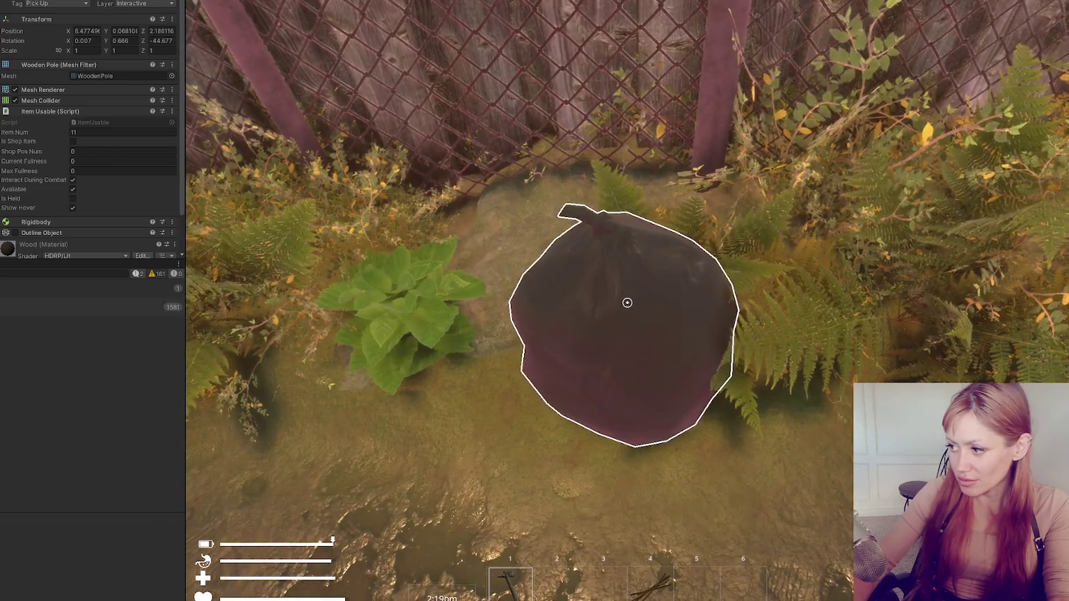
{"action": "key", "text": "2"}
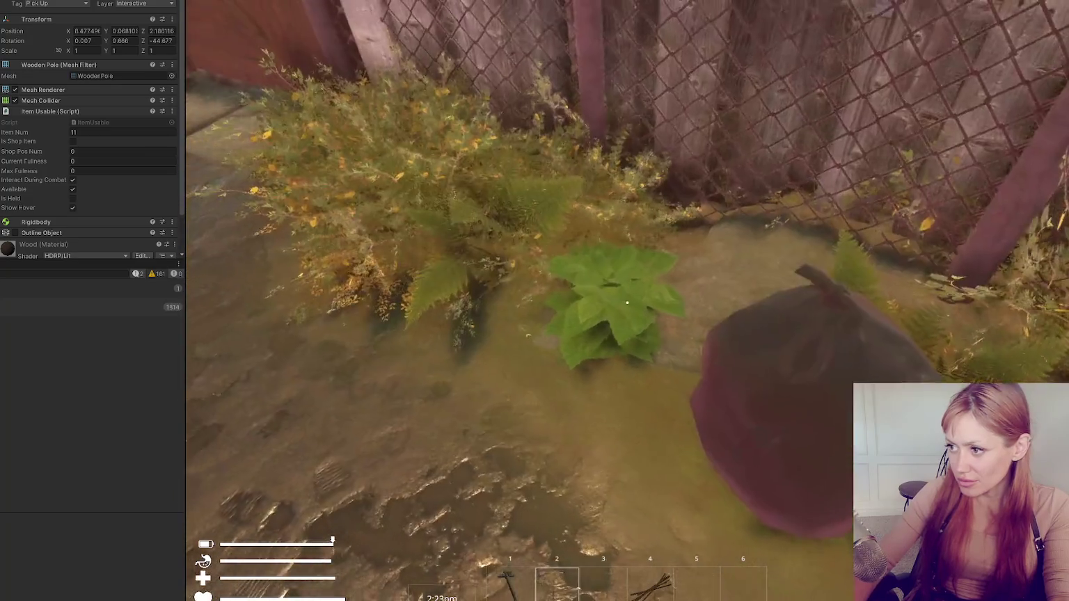
{"action": "key", "text": "e"}
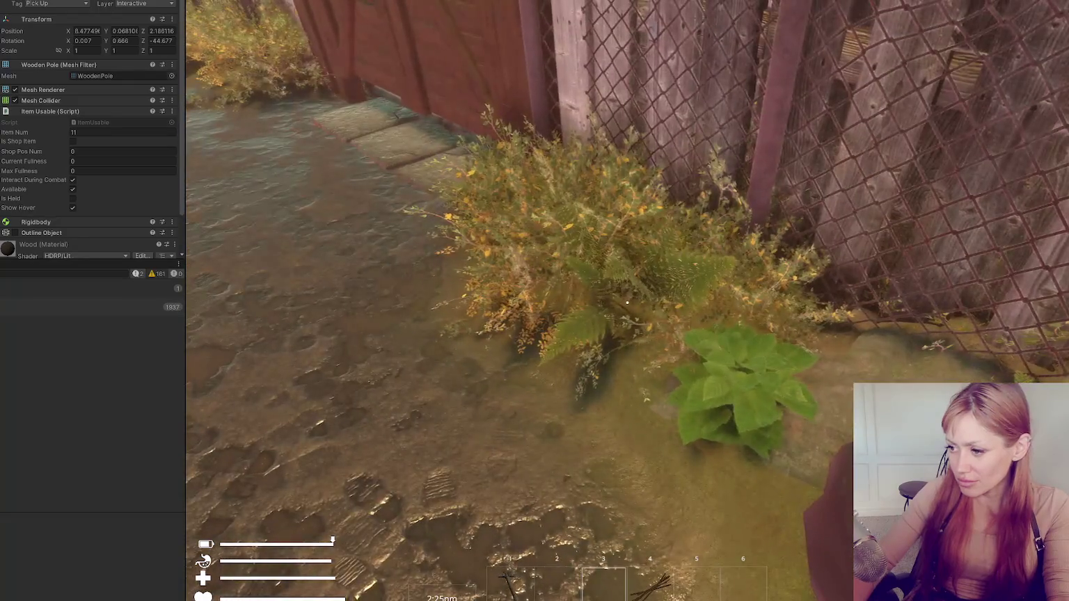
{"action": "left_click", "coordinate": [627, 303]}
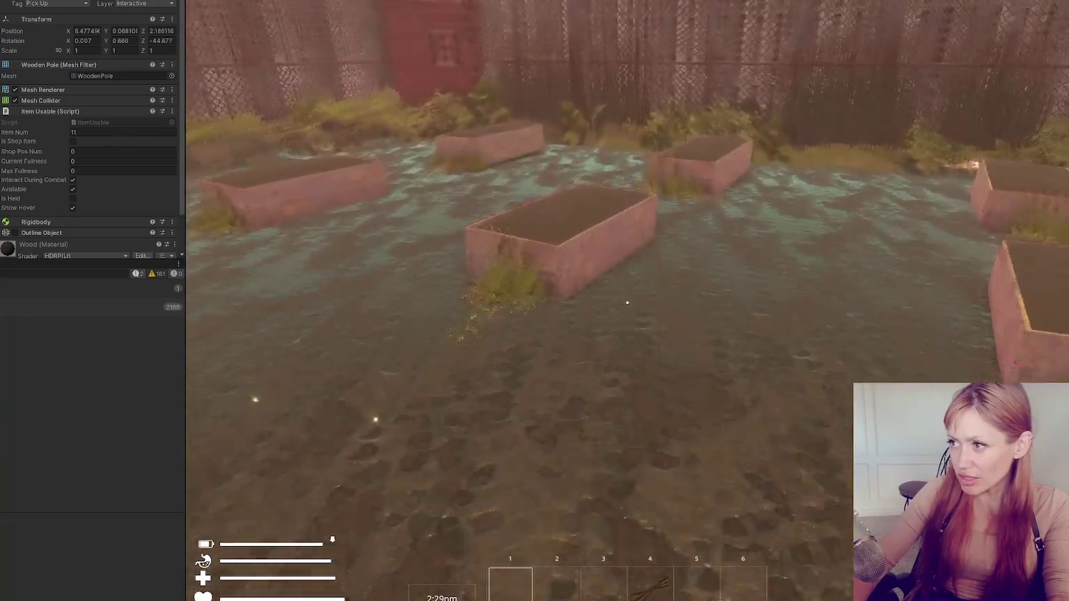
Collect the wildberries from the bush and pick up the pot by the fence
{"action": "key", "text": "w"}
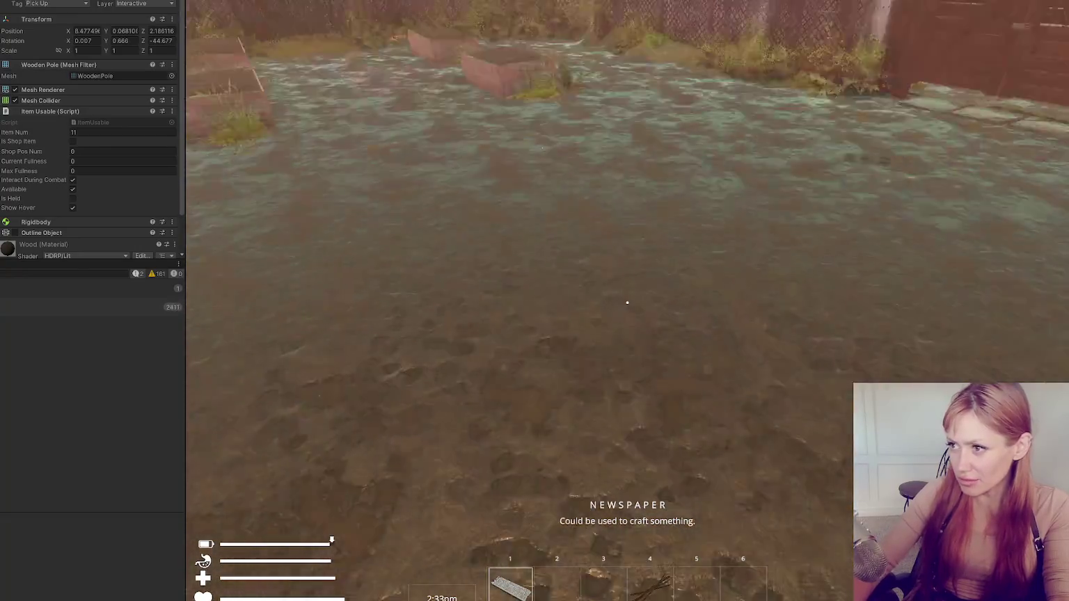
{"action": "key", "text": "w"}
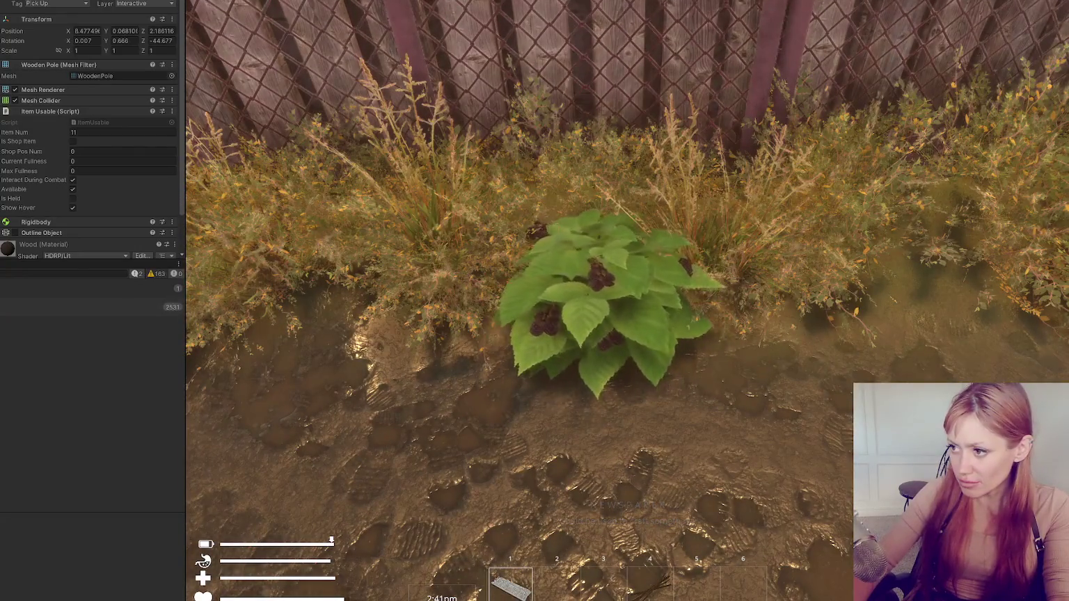
{"action": "key", "text": "e"}
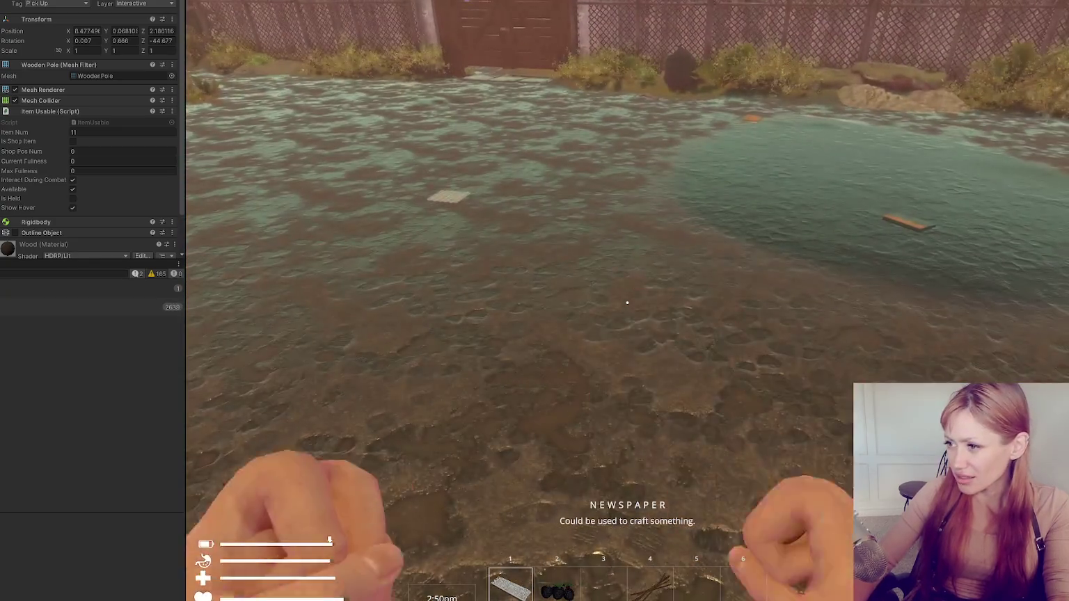
{"action": "key", "text": "w"}
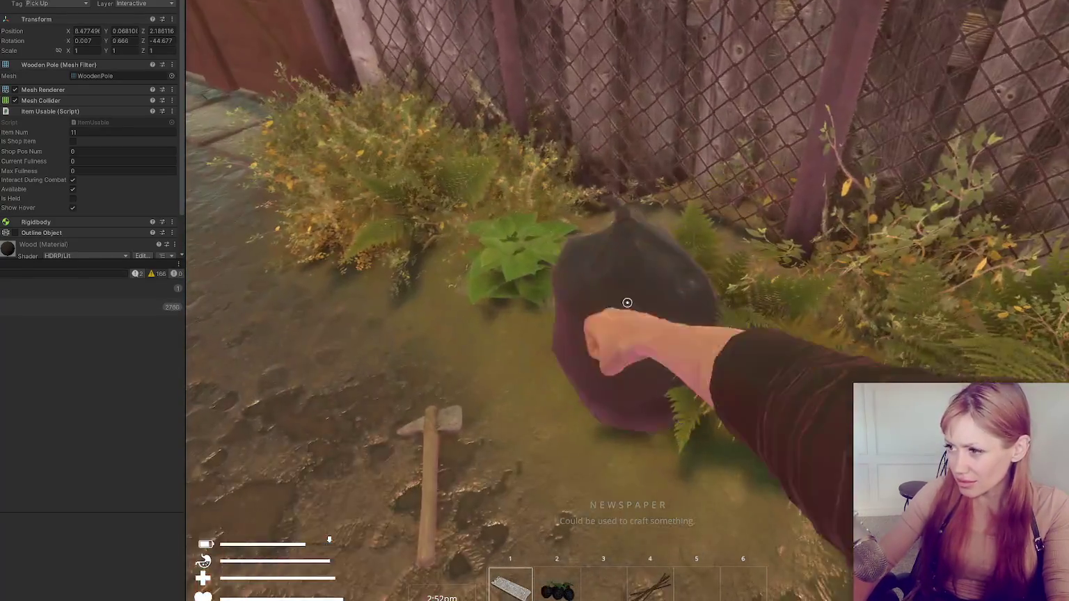
{"action": "key", "text": "s"}
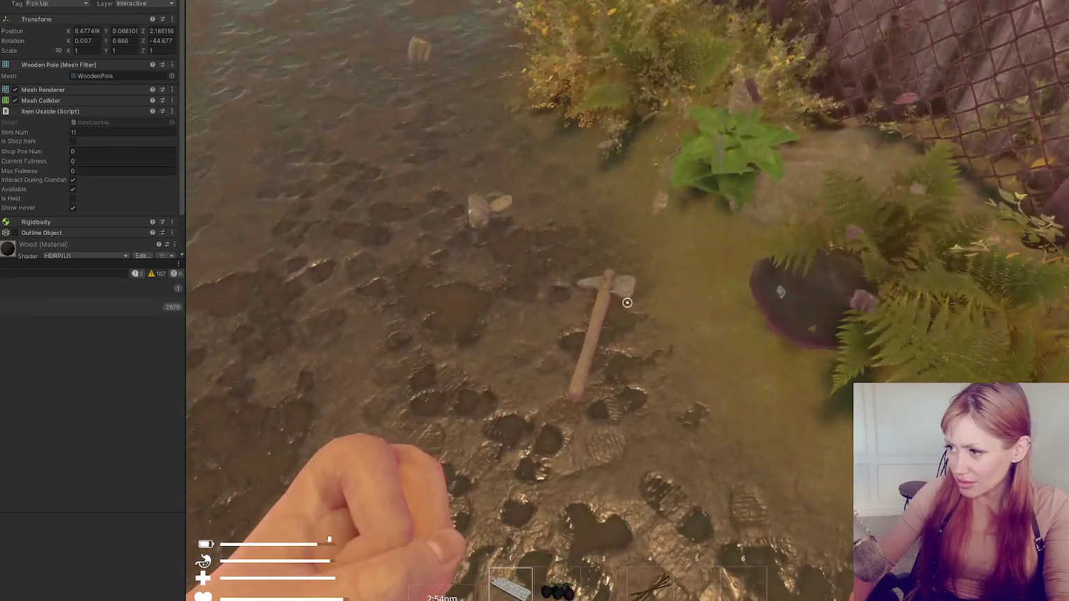
{"action": "key", "text": "w"}
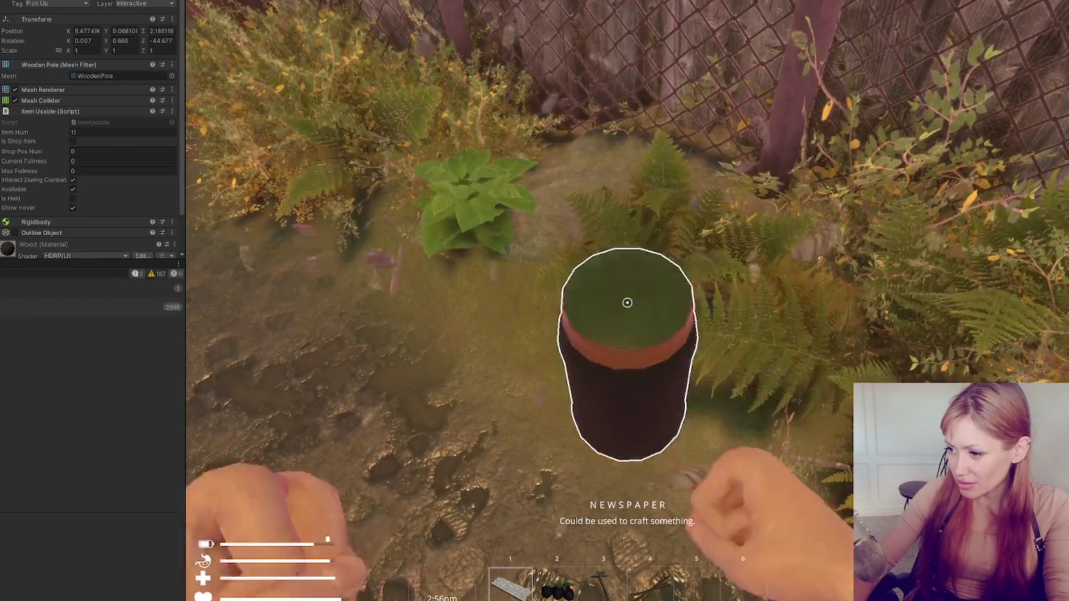
{"action": "key", "text": "e"}
{"action": "key", "text": "e"}
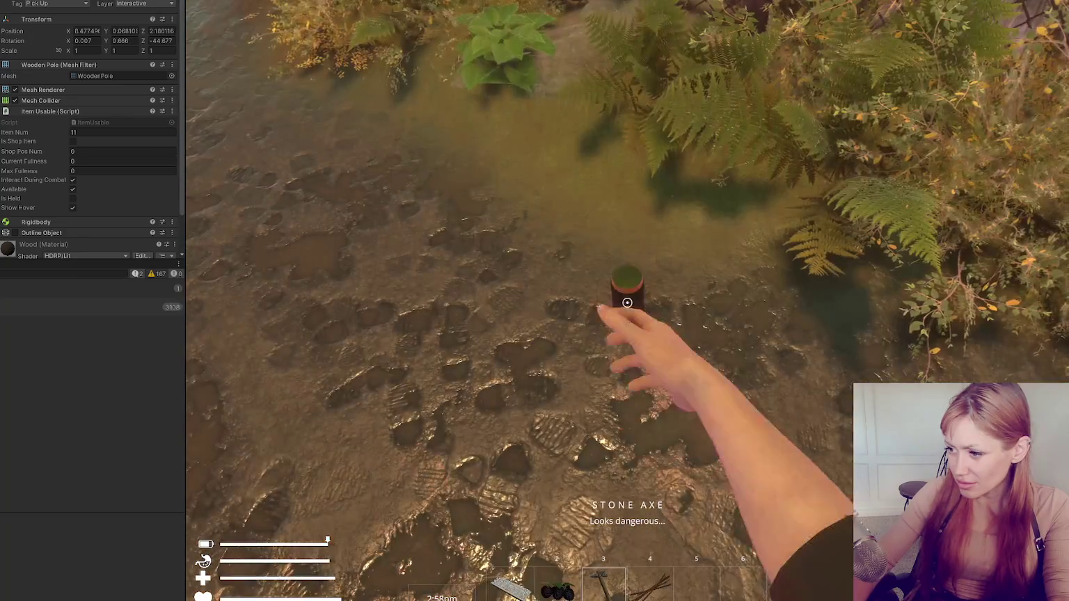
Select the kindling in slot 4 and walk the yard to test the pallet's interaction outline
{"action": "key", "text": "w"}
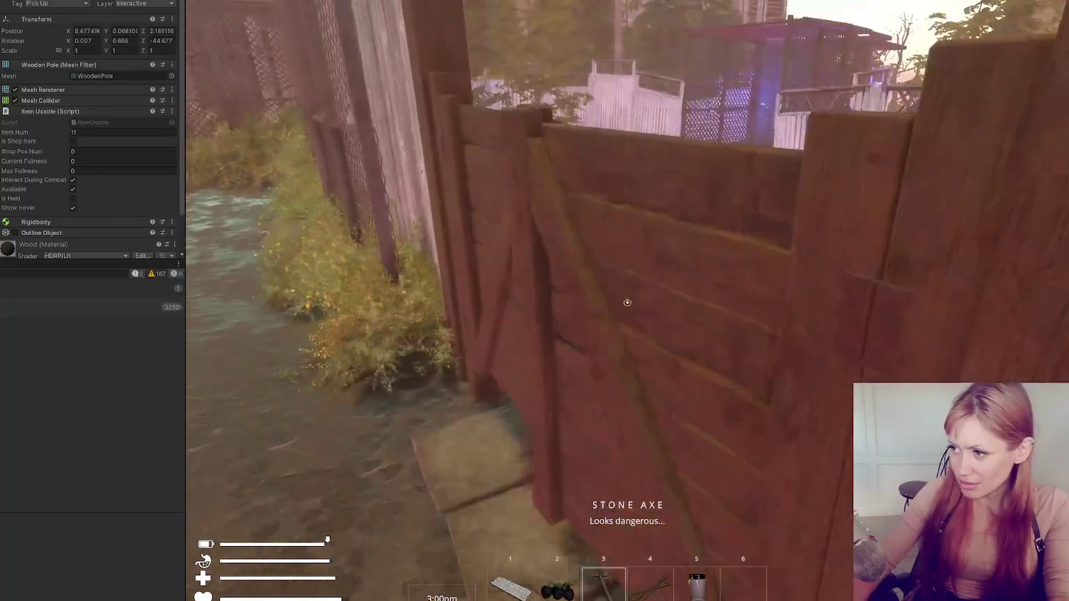
{"action": "key", "text": "w"}
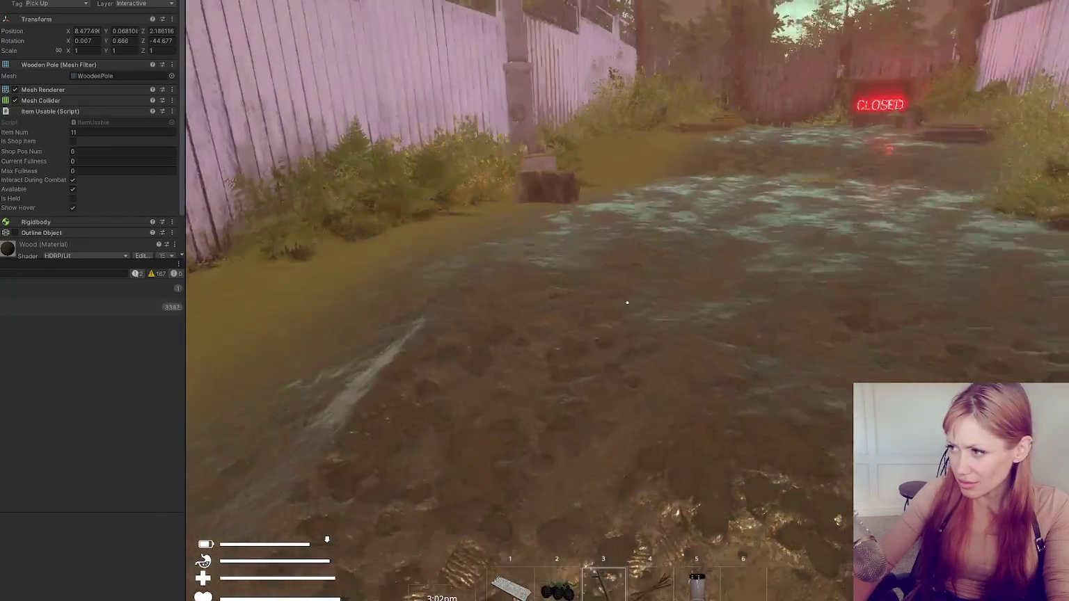
{"action": "key", "text": "w"}
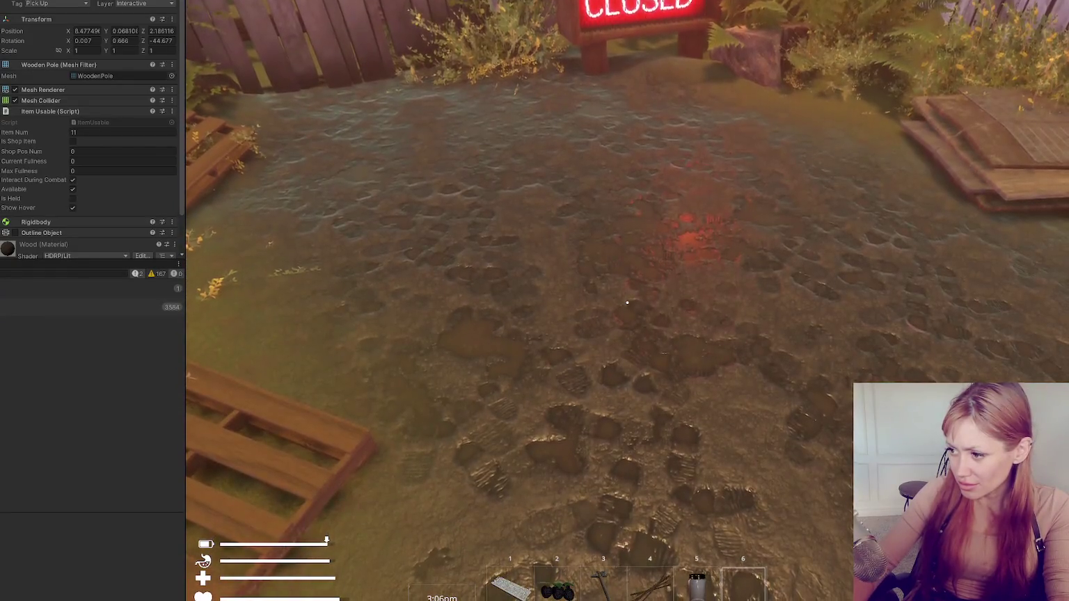
{"action": "key", "text": "4"}
{"action": "key", "text": "w"}
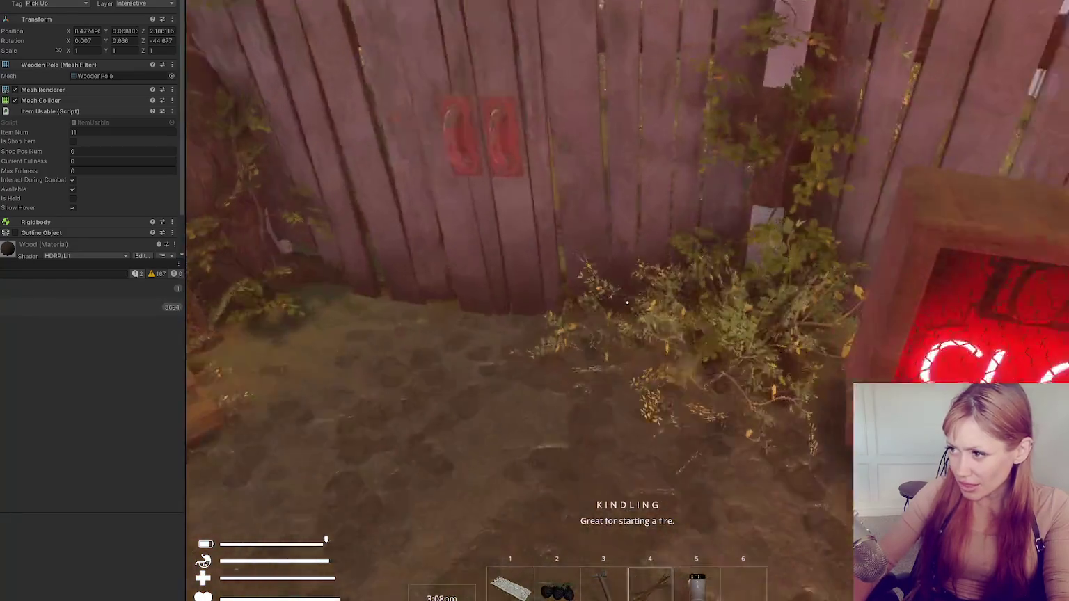
{"action": "key", "text": "w"}
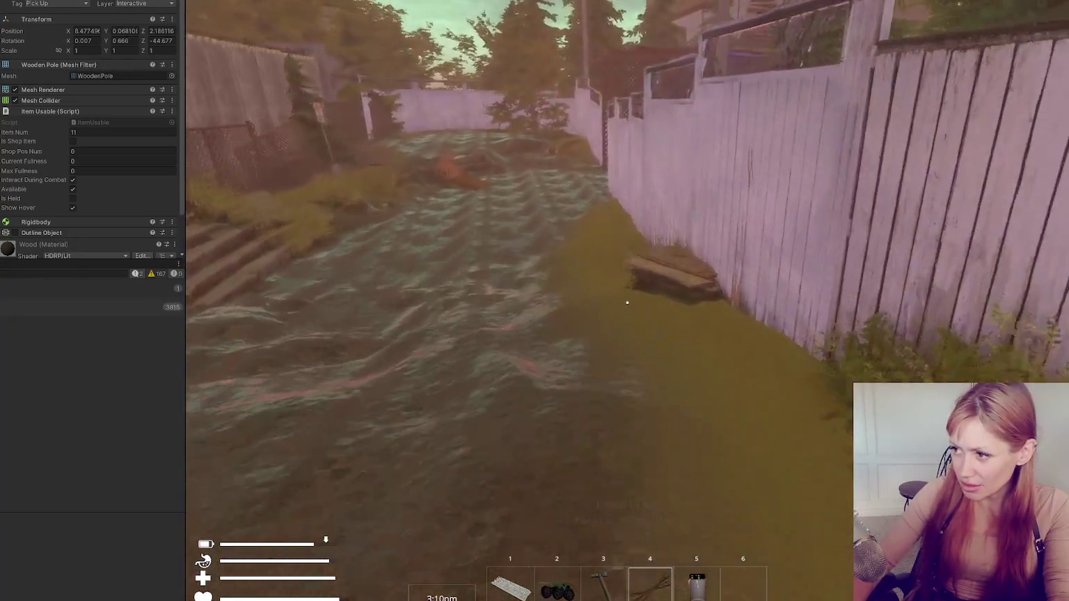
{"action": "key", "text": "w"}
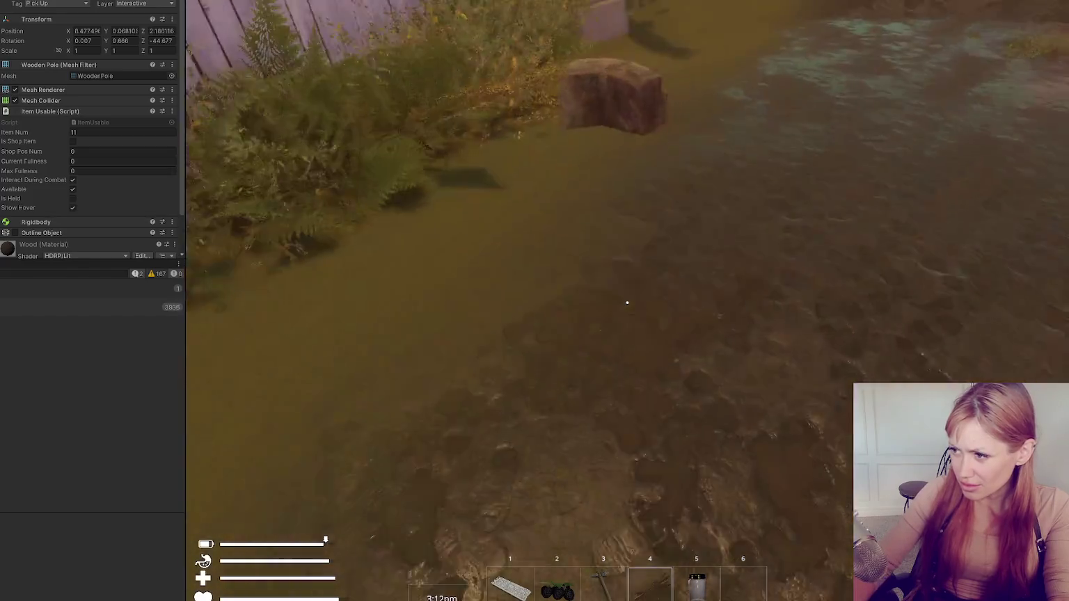
{"action": "key", "text": "w"}
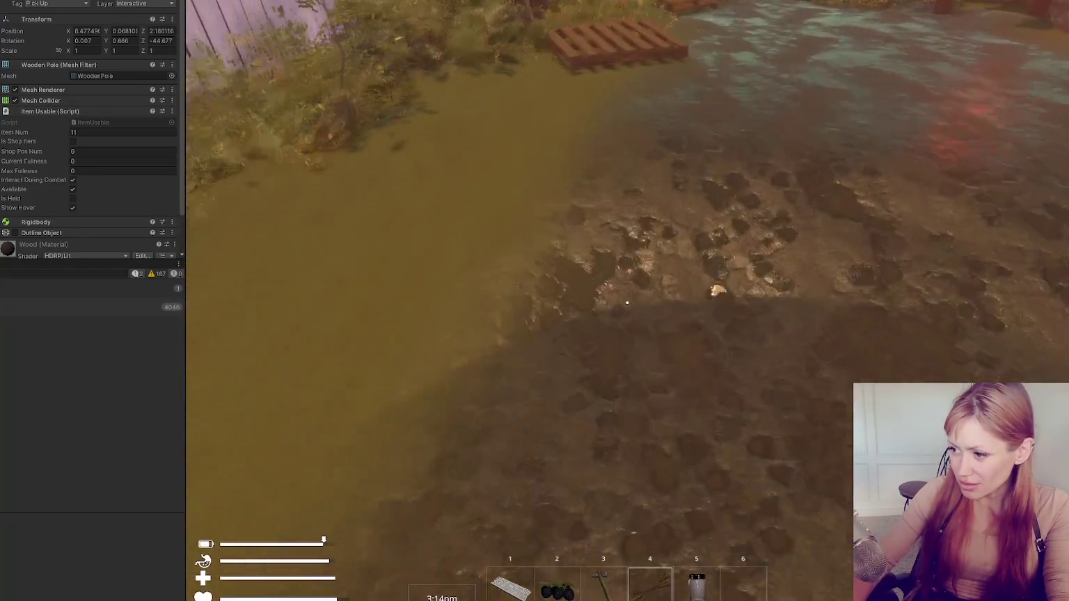
{"action": "key", "text": "w"}
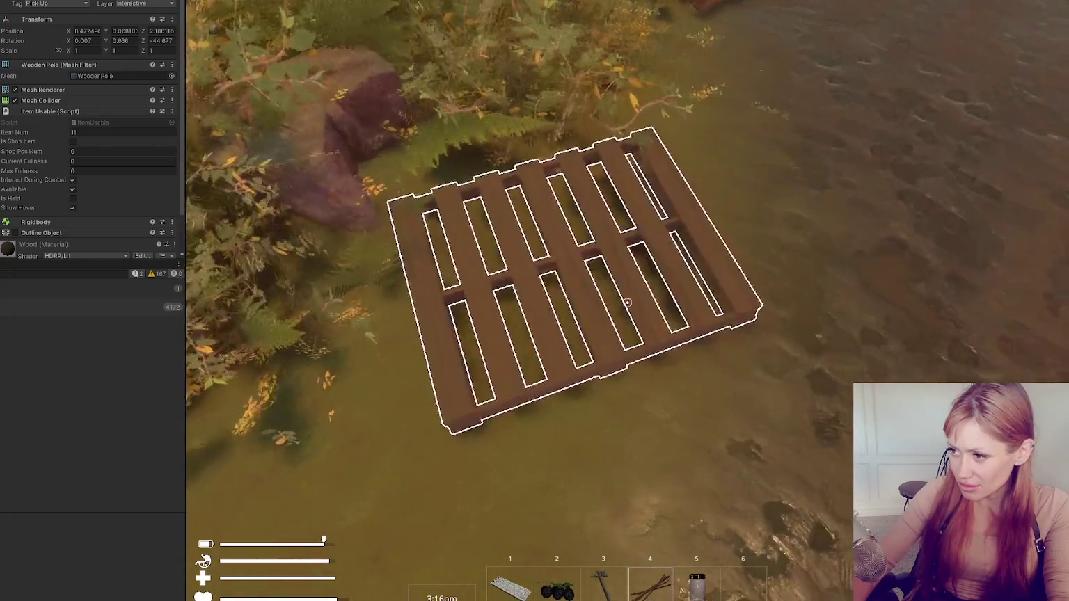
{"action": "key", "text": "s"}
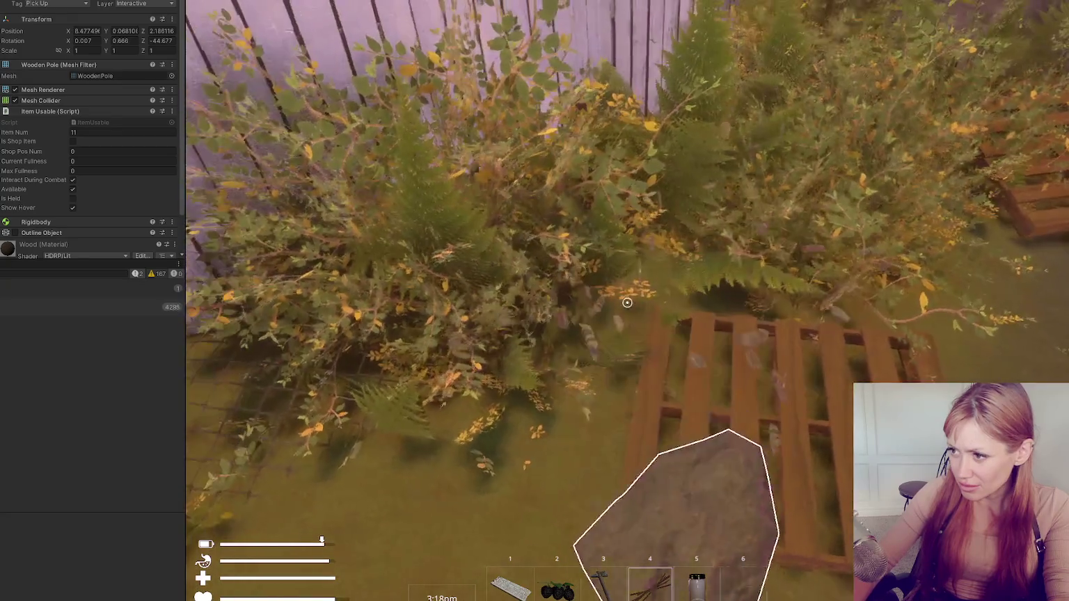
Equip the stone axe from slot 3, harvest the reed clump into fibres, and open the Stats menu
{"action": "key", "text": "w"}
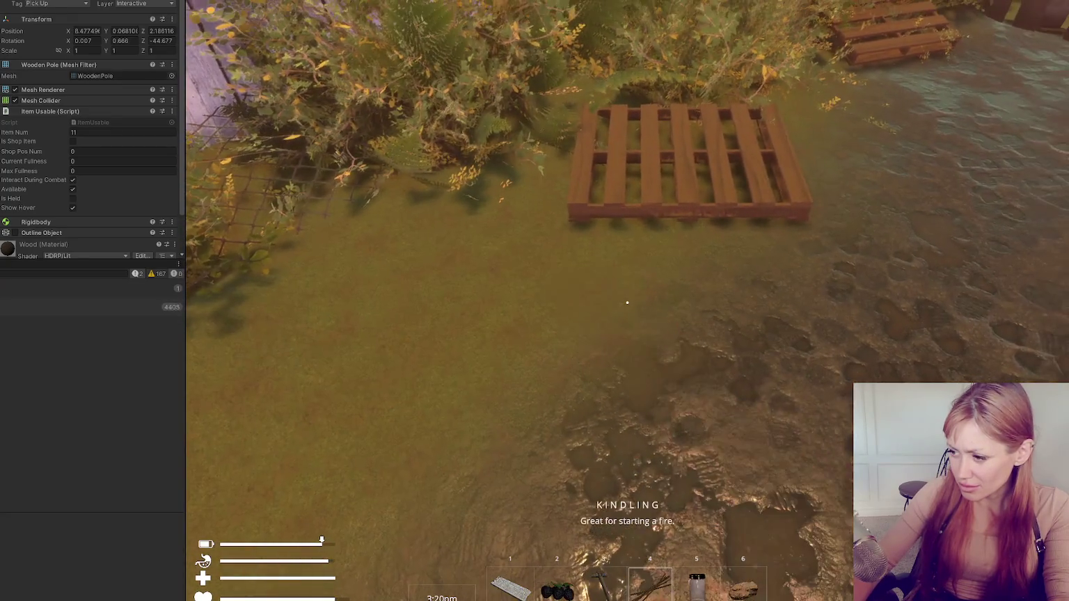
{"action": "key", "text": "w"}
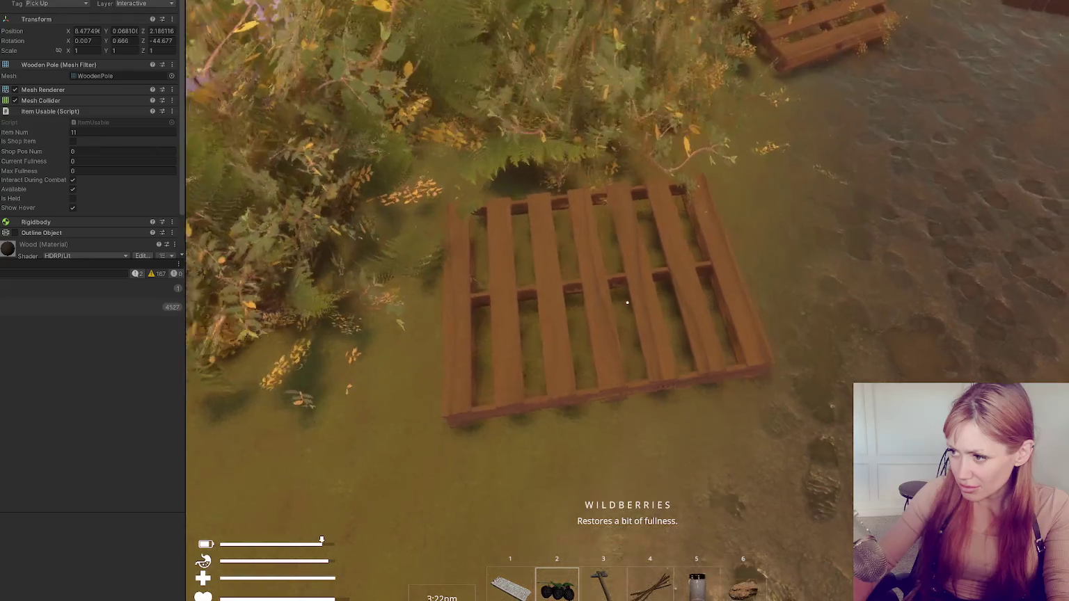
{"action": "key", "text": "3"}
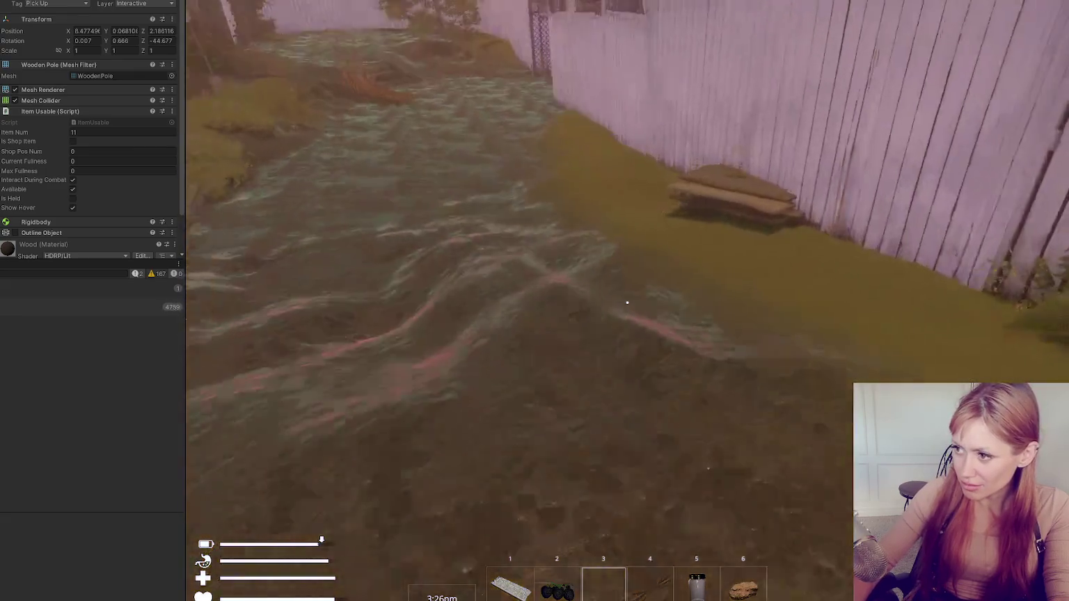
{"action": "key", "text": "w"}
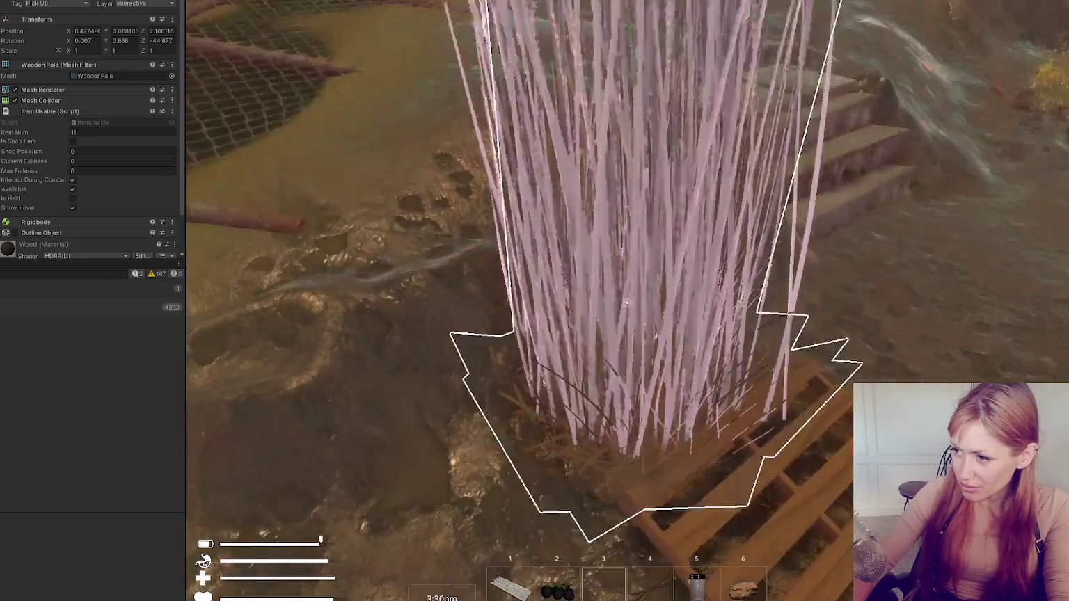
{"action": "left_click", "coordinate": [627, 302]}
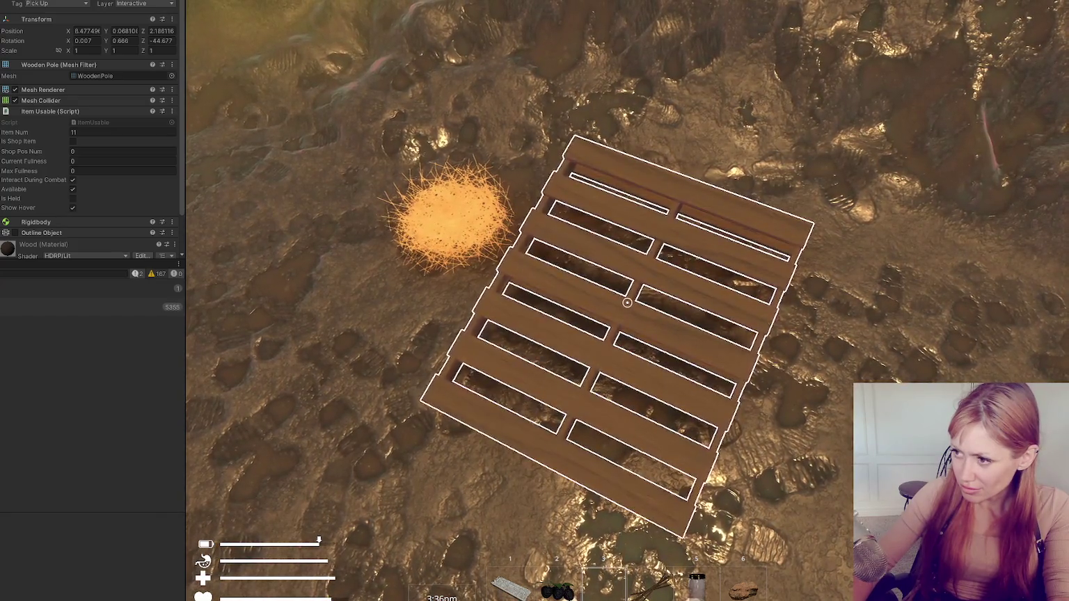
{"action": "key", "text": "Escape"}
{"action": "left_click", "coordinate": [42, 265]}
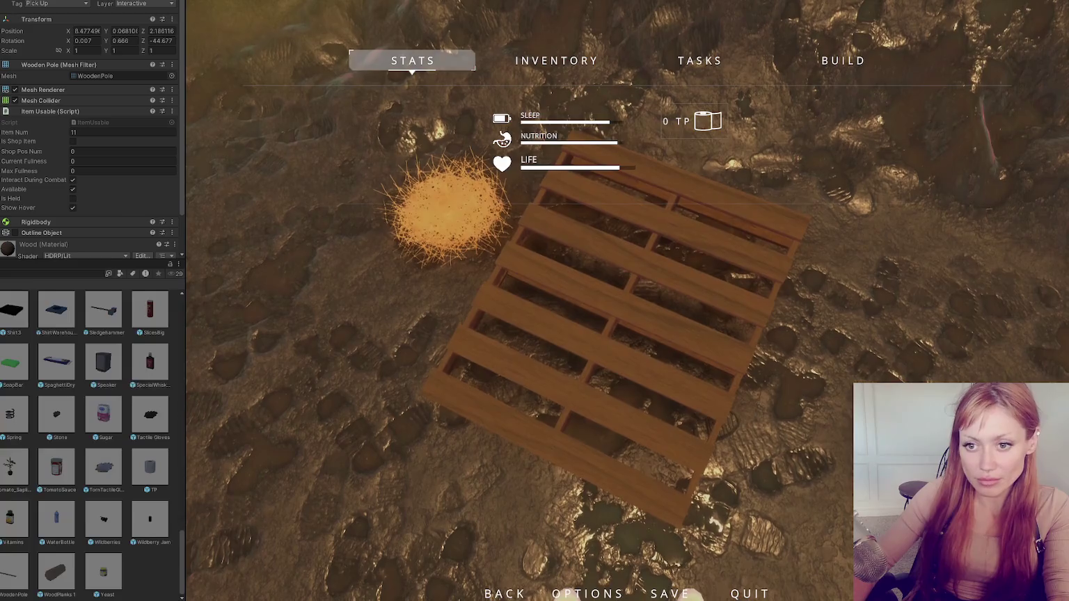
Search the Project panel for 'pallet' and open the EffortControls script
{"action": "left_click", "coordinate": [42, 277]}
{"action": "type", "text": "pallet"}
{"action": "left_click", "coordinate": [137, 315]}
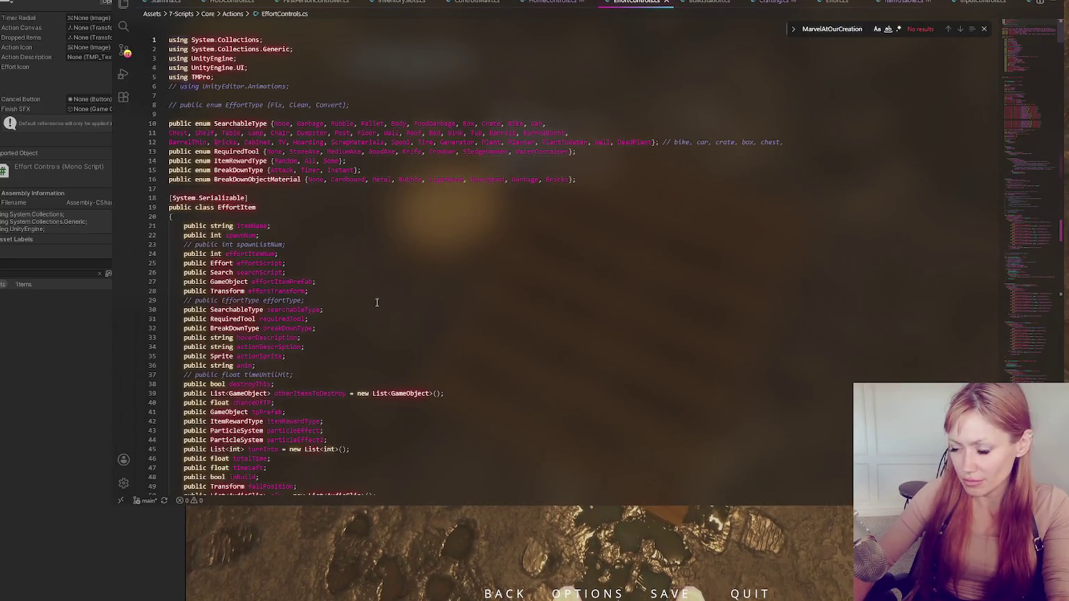
Find 'breakdownt' in the script and step through matches back to BreakDownType on line 15
{"action": "key", "text": "ctrl+f"}
{"action": "type", "text": "breakdow"}
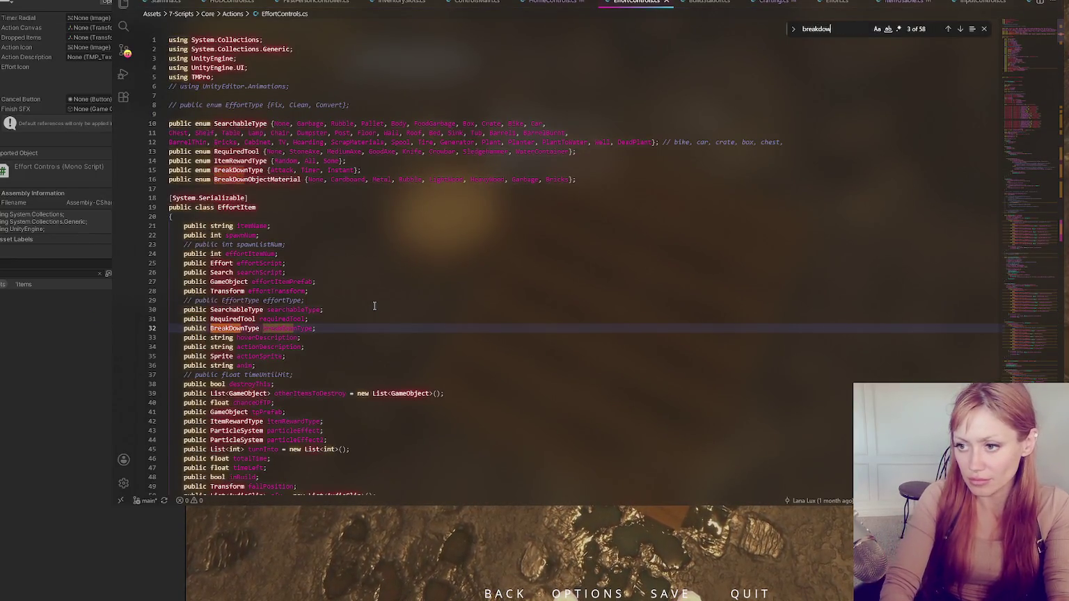
{"action": "type", "text": "nt"}
{"action": "left_click", "coordinate": [960, 30]}
{"action": "left_click", "coordinate": [960, 29]}
{"action": "left_click", "coordinate": [960, 29]}
{"action": "left_click", "coordinate": [960, 30]}
{"action": "left_click", "coordinate": [959, 30]}
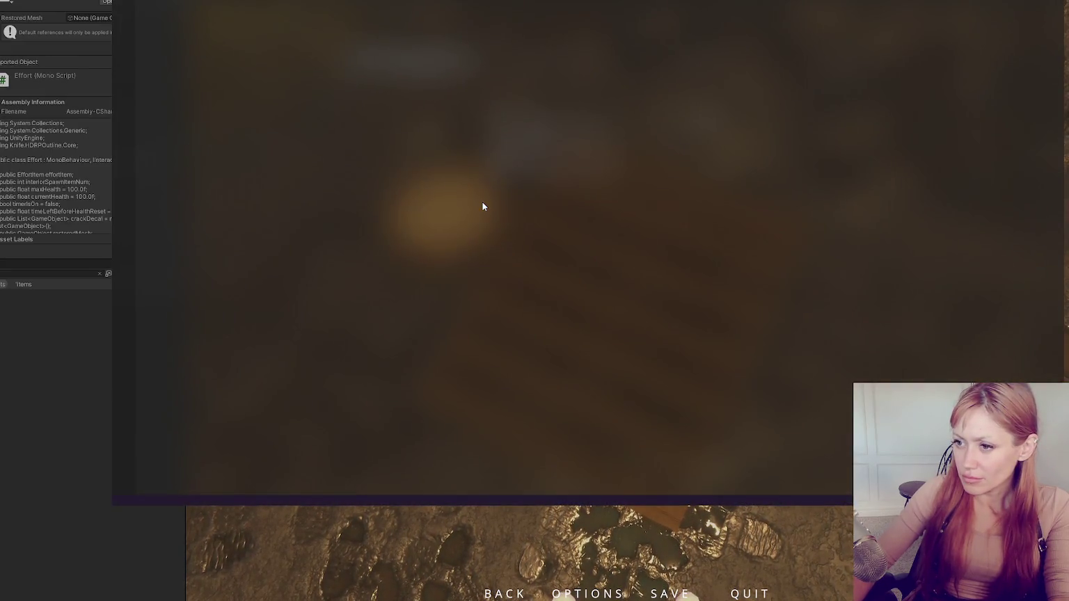
Review Effort.cs's CanUseOnPlant check, the output uses in PrimaryInput, and the CheckTool condition on line 168
{"action": "scroll", "coordinate": [603, 295], "scroll_direction": "down", "scroll_amount": 10}
{"action": "scroll", "coordinate": [603, 295], "scroll_direction": "down", "scroll_amount": 7}
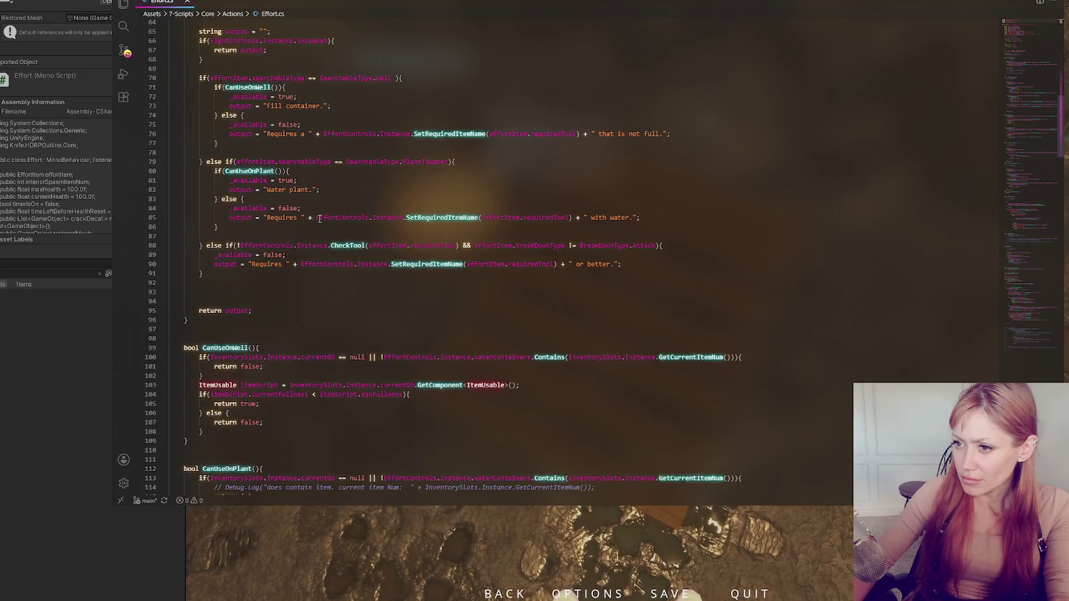
{"action": "scroll", "coordinate": [339, 238], "scroll_direction": "down", "scroll_amount": 6}
{"action": "scroll", "coordinate": [334, 232], "scroll_direction": "down", "scroll_amount": 18}
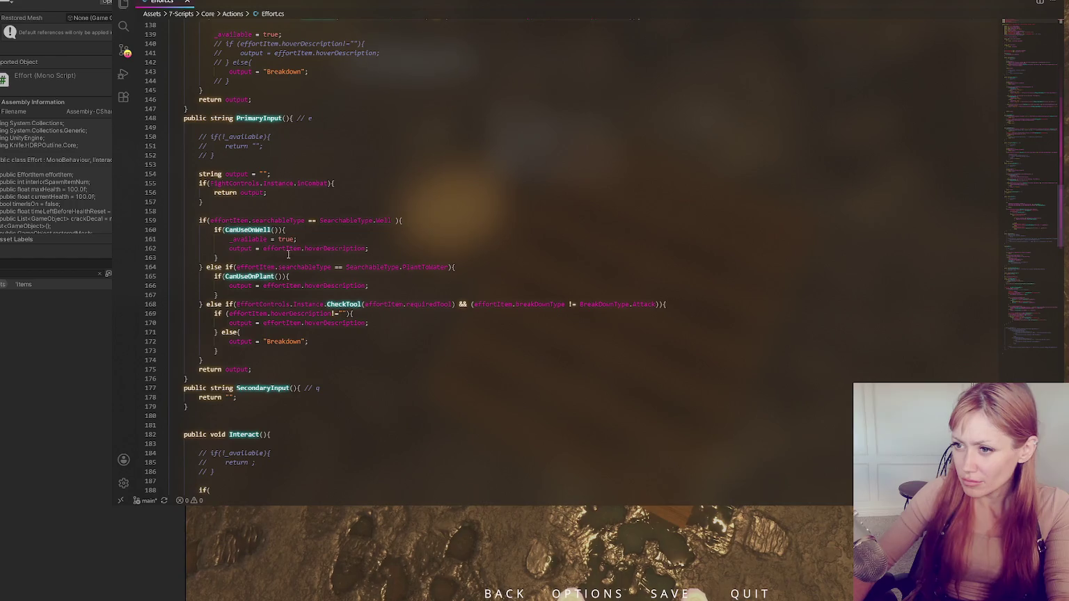
{"action": "left_click", "coordinate": [260, 276]}
{"action": "scroll", "coordinate": [207, 211], "scroll_direction": "down", "scroll_amount": 3}
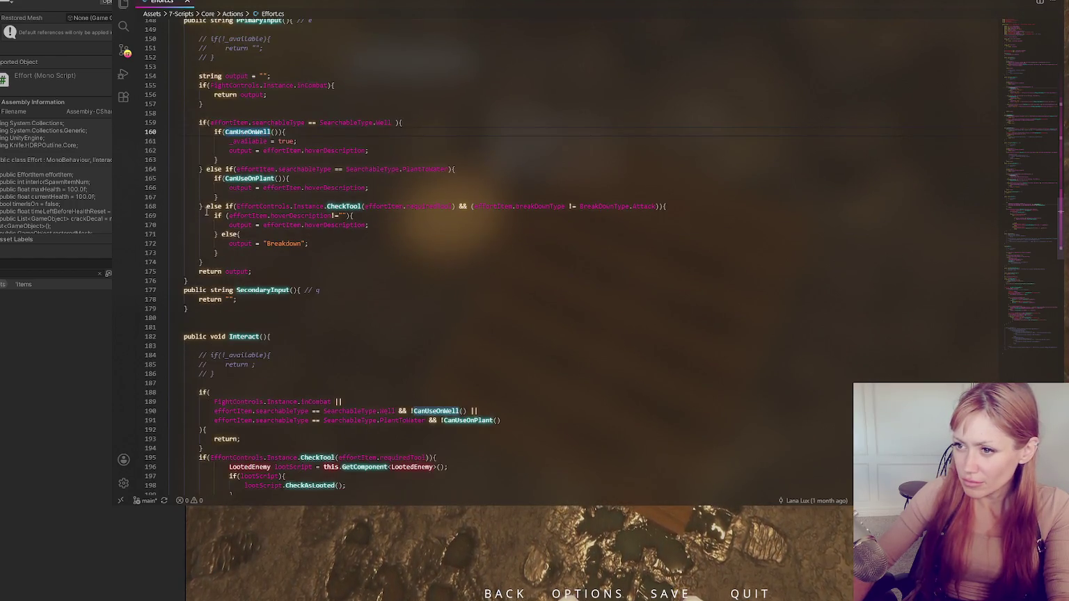
{"action": "double_click", "coordinate": [240, 244]}
{"action": "double_click", "coordinate": [344, 205]}
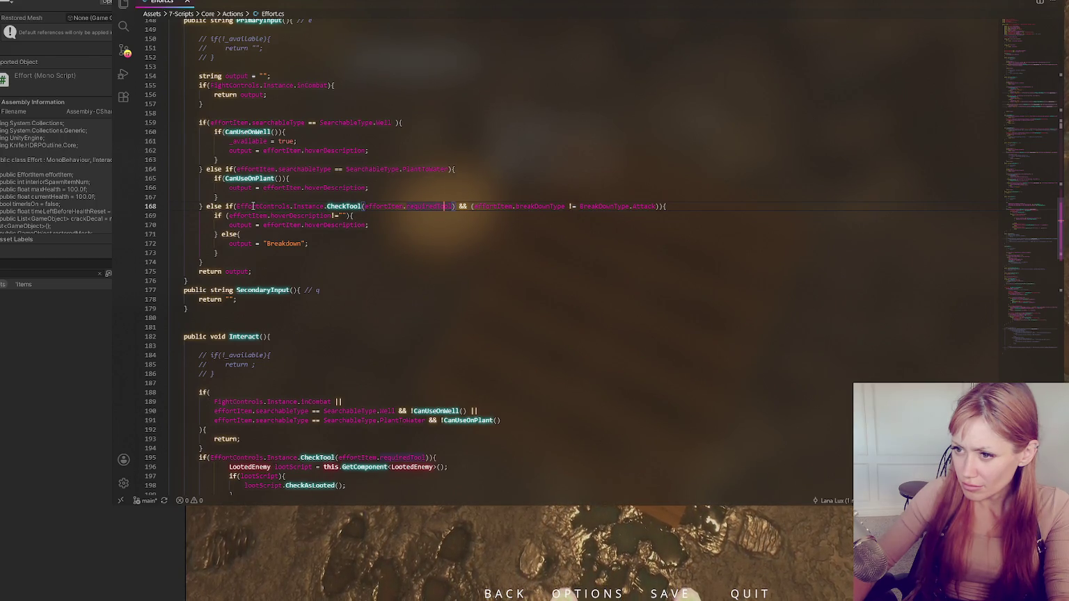
Add an else branch with a Debug.Log after line 174, then delete it again
{"action": "left_click", "coordinate": [230, 261]}
{"action": "type", "text": "else {"}
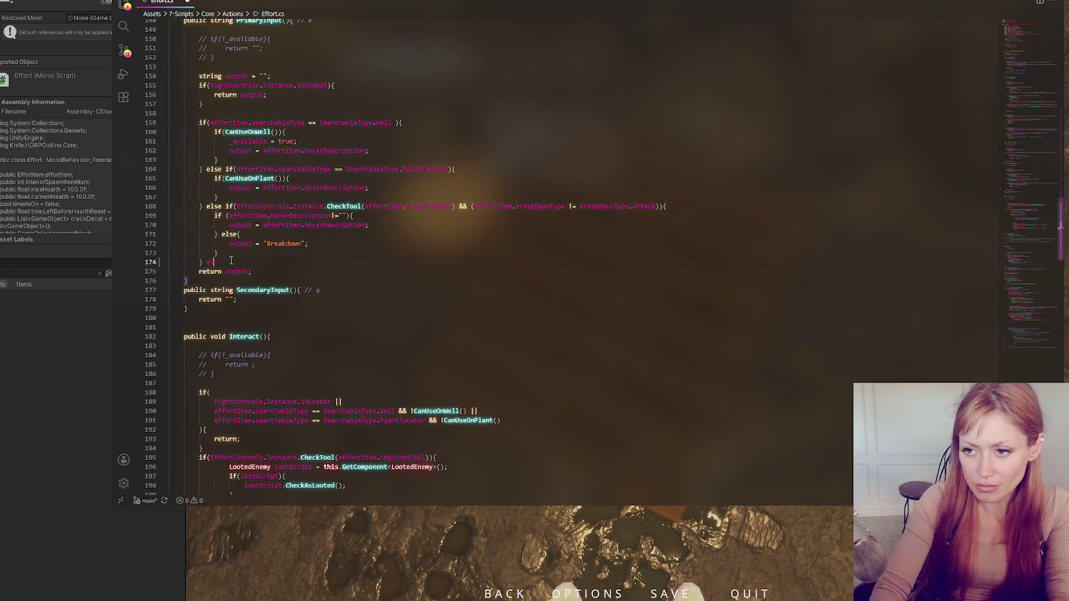
{"action": "key", "text": "Return"}
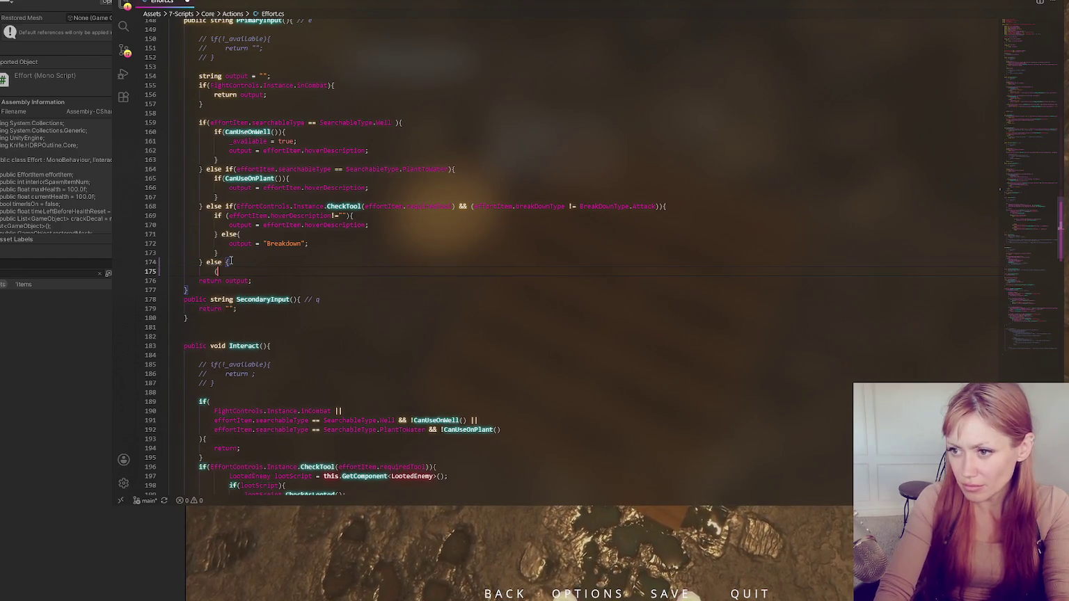
{"action": "type", "text": "Debug.Log("}
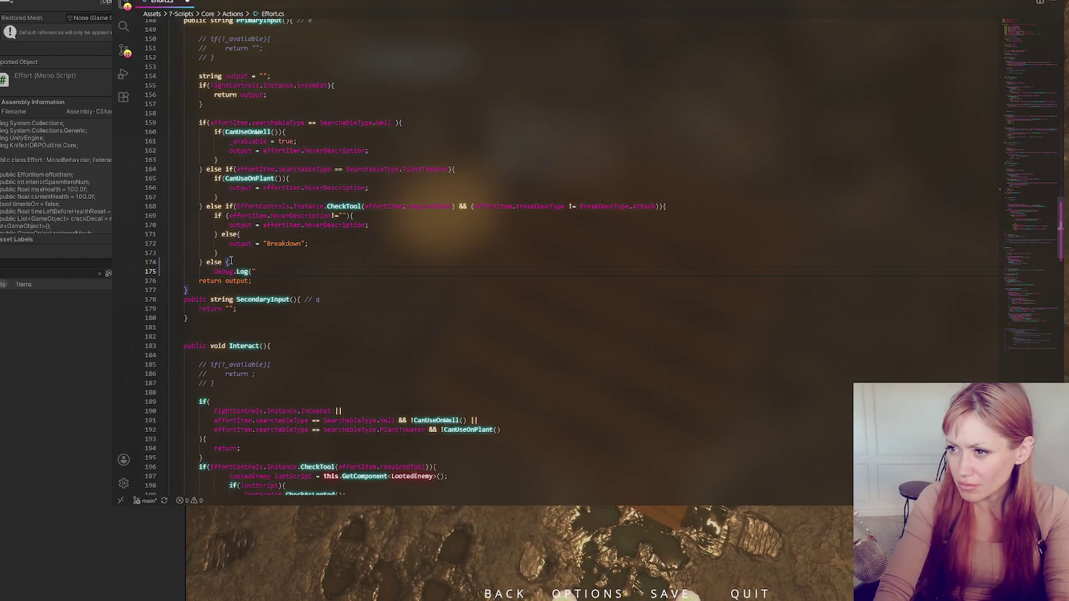
{"action": "type", "text": "ed\");"}
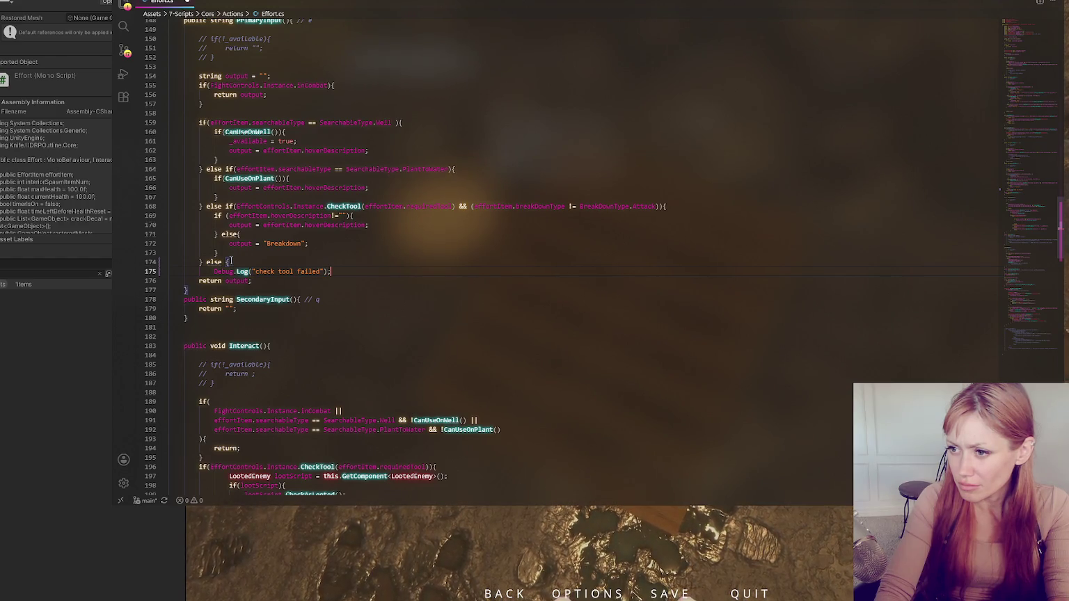
{"action": "key", "text": "Return"}
{"action": "type", "text": "}"}
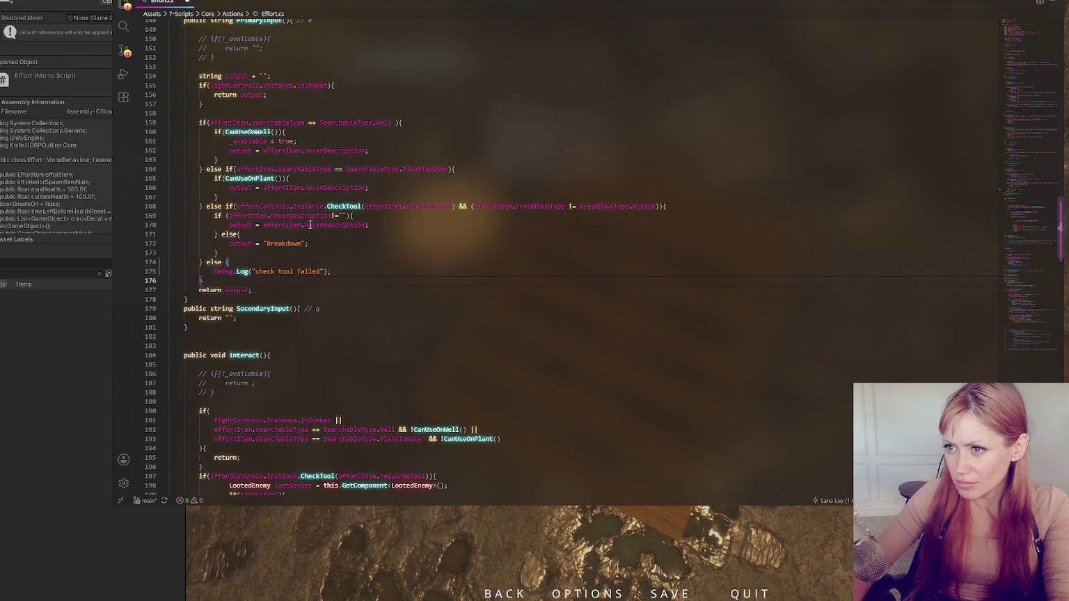
{"action": "scroll", "coordinate": [310, 225], "scroll_direction": "up", "scroll_amount": 2}
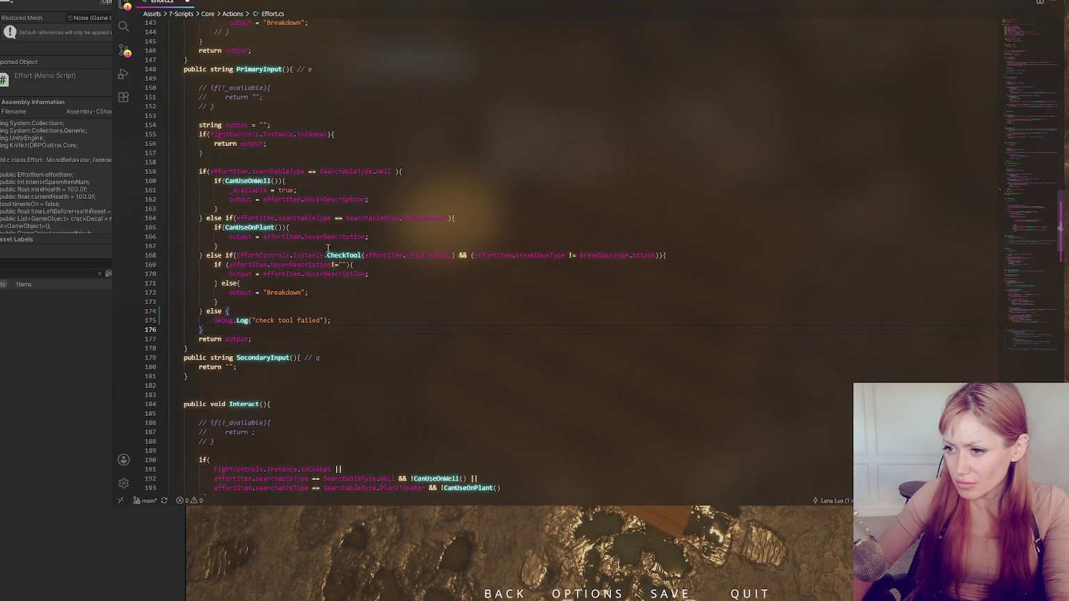
{"action": "left_click_drag", "start_coordinate": [213, 326], "coordinate": [203, 311]}
{"action": "key", "text": "BackSpace"}
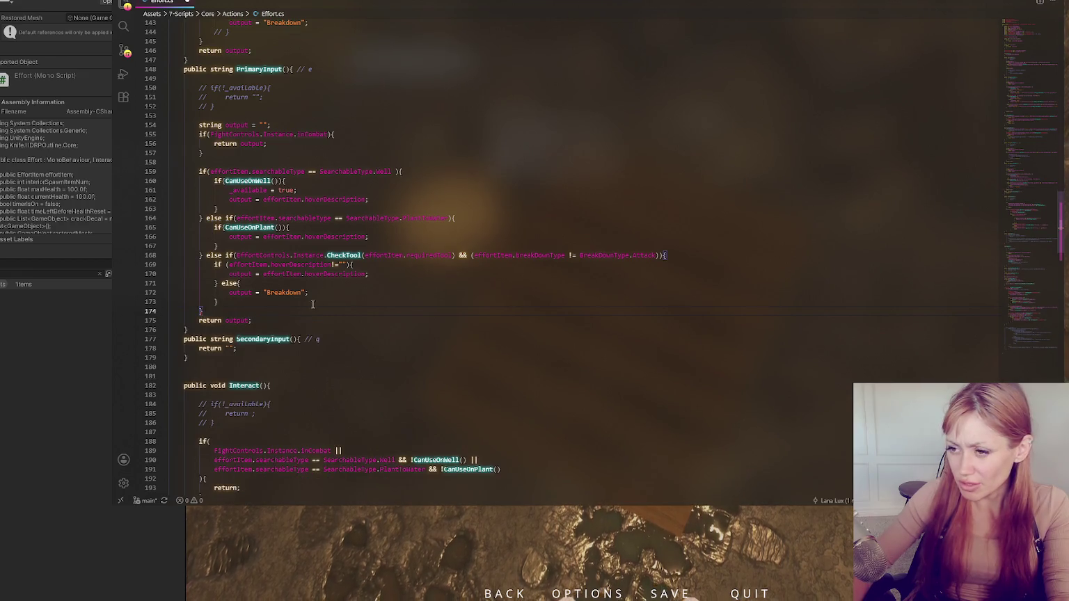
Inspect the Attack case's StartPlayerAttack call and bring up the FightControls code
{"action": "scroll", "coordinate": [313, 305], "scroll_direction": "down", "scroll_amount": 15}
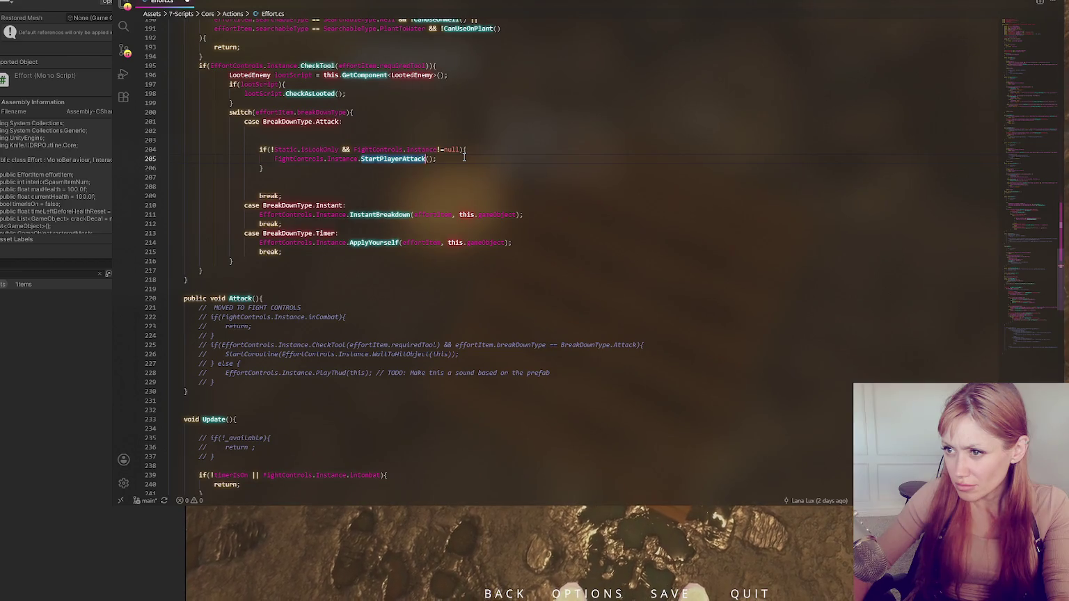
{"action": "left_click", "coordinate": [10, 323]}
{"action": "key", "text": "alt+Tab"}
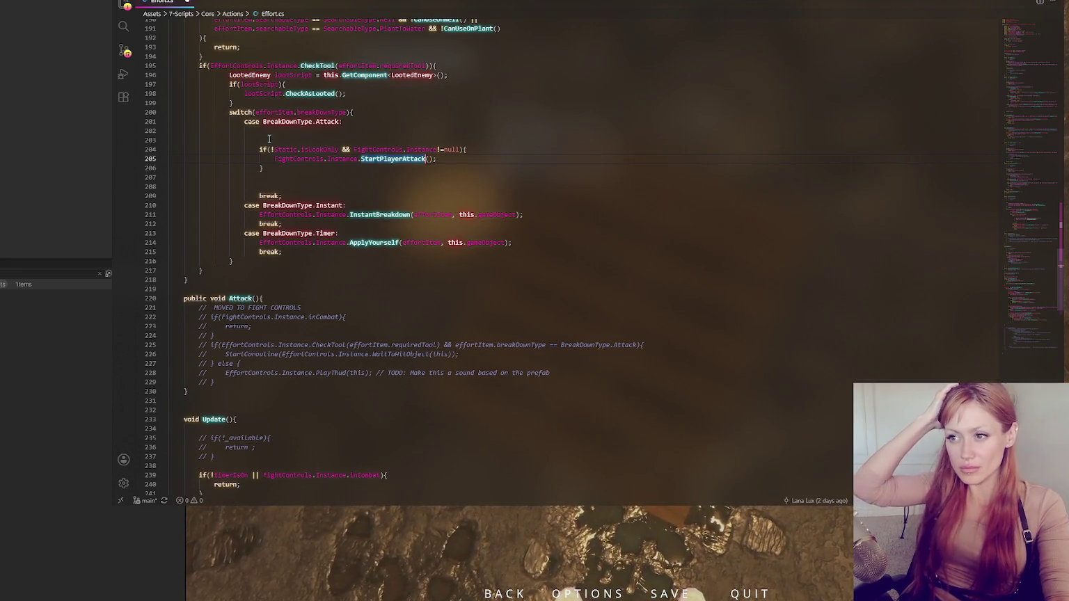
{"action": "left_click", "coordinate": [435, 161]}
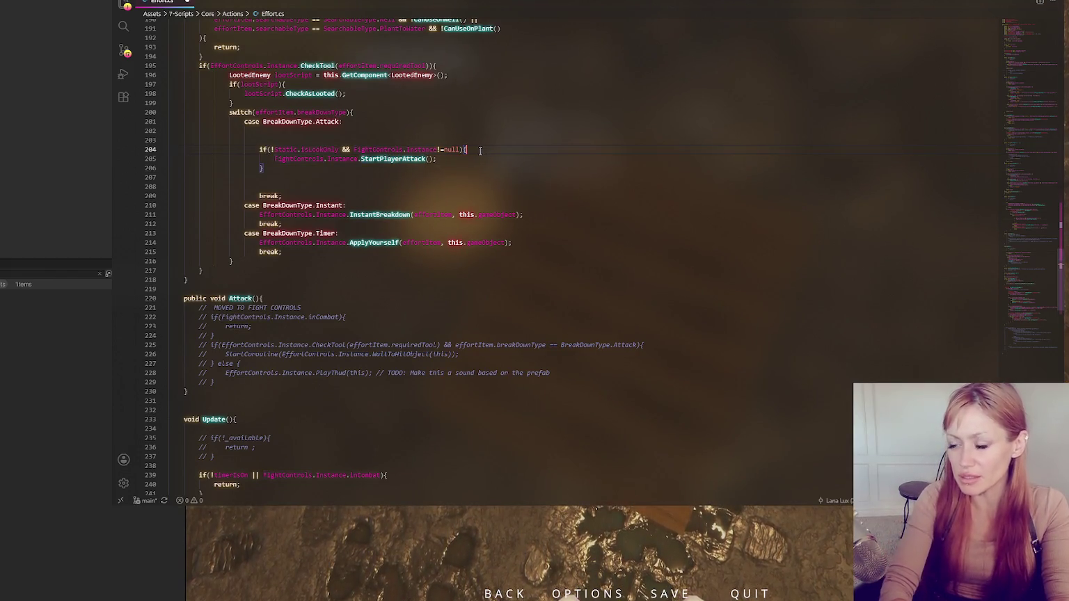
{"action": "left_click", "coordinate": [20, 300]}
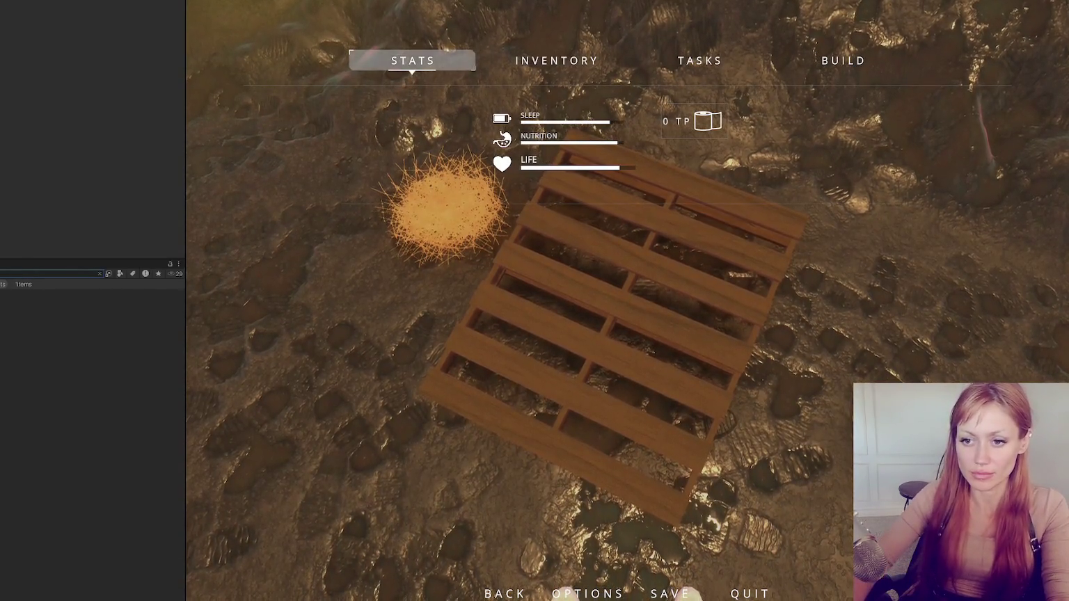
{"action": "key", "text": "alt+Tab"}
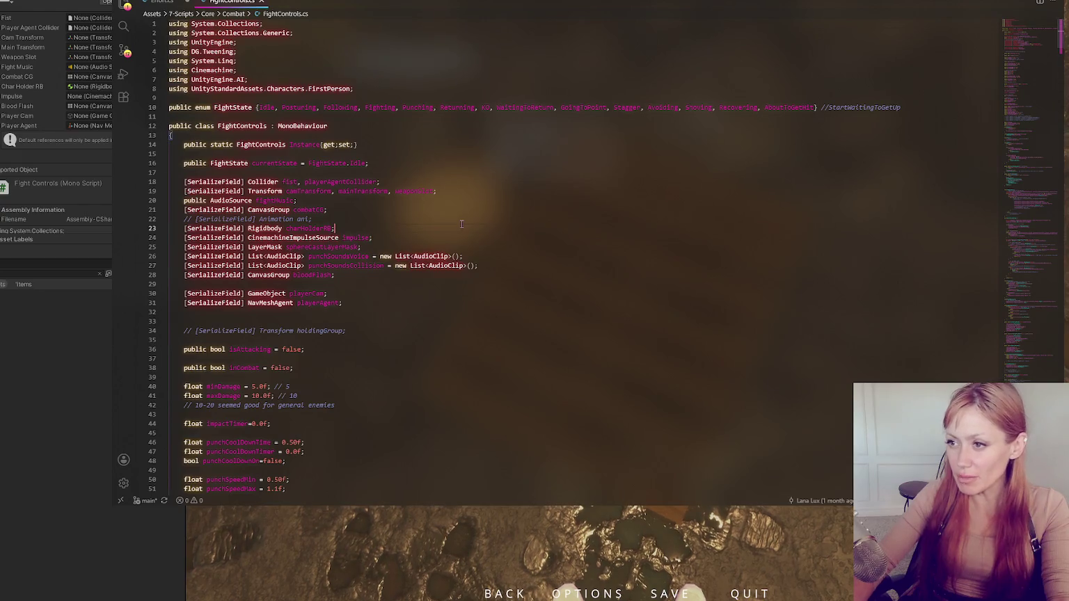
Jump to StartPlayerAttack, then find the PlayAttackAnimation definition in FightControls
{"action": "key", "text": "Return"}
{"action": "scroll", "coordinate": [534, 199], "scroll_direction": "down", "scroll_amount": 6}
{"action": "left_click", "coordinate": [320, 123]}
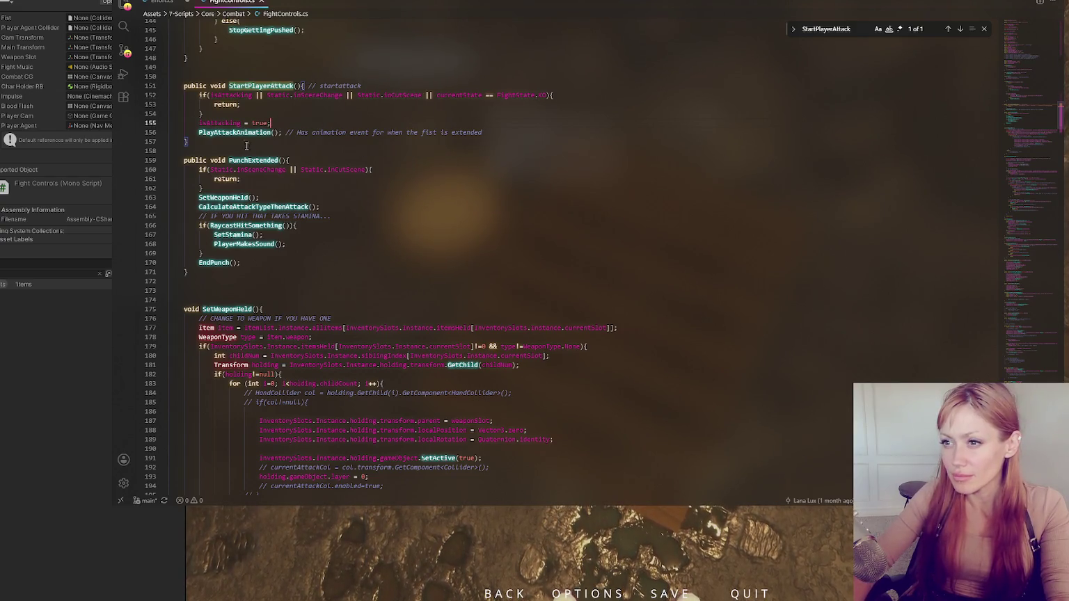
{"action": "key", "text": "ctrl+f"}
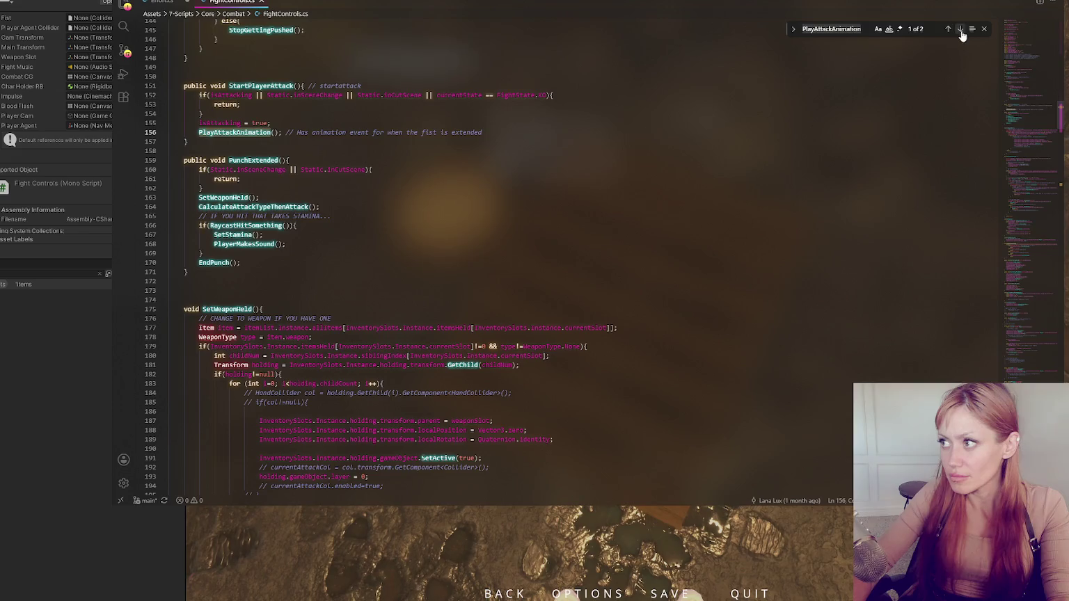
{"action": "left_click", "coordinate": [961, 30]}
{"action": "scroll", "coordinate": [300, 156], "scroll_direction": "down", "scroll_amount": 5}
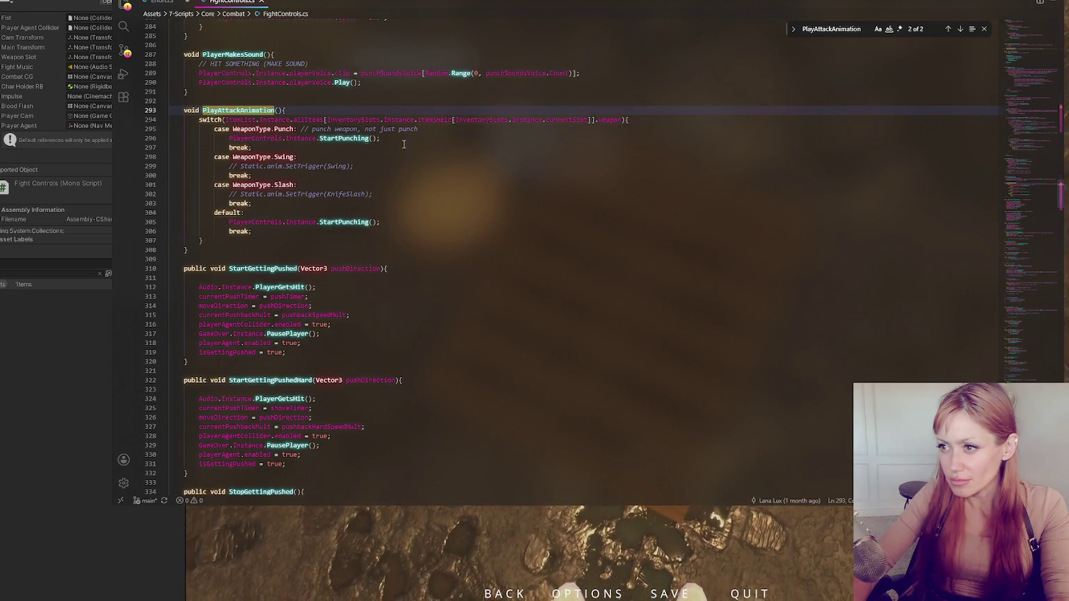
Copy the Punch case's StartPunching() call into the Swing and Slash cases and save
{"action": "left_click_drag", "start_coordinate": [403, 139], "coordinate": [438, 133]}
{"action": "key", "text": "ctrl+c"}
{"action": "left_click", "coordinate": [401, 157]}
{"action": "key", "text": "Return"}
{"action": "key", "text": "ctrl+v"}
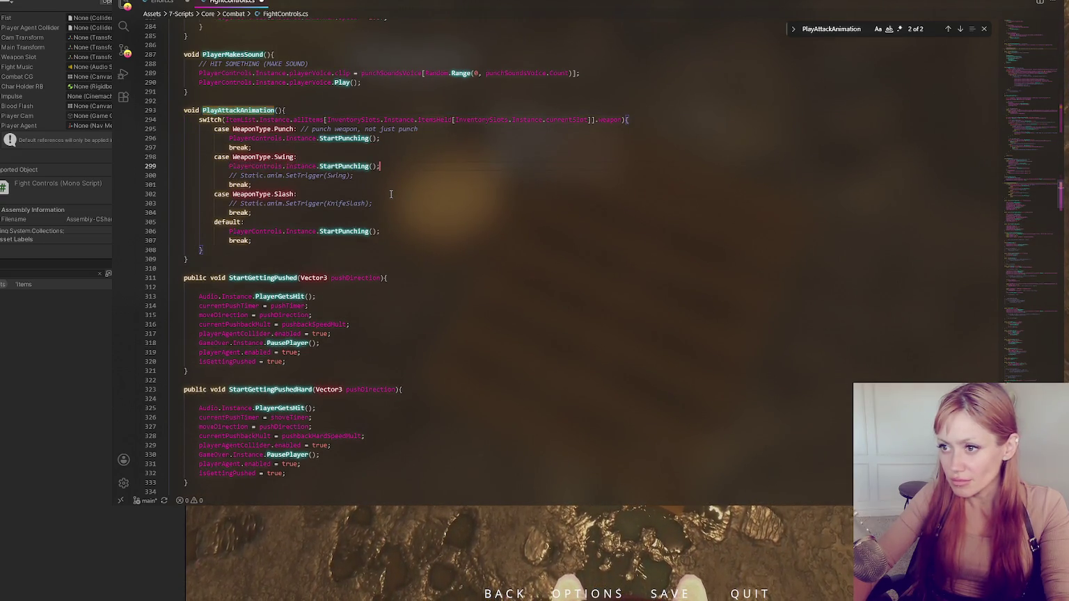
{"action": "left_click", "coordinate": [390, 194]}
{"action": "key", "text": "Return"}
{"action": "key", "text": "ctrl+v"}
{"action": "left_click", "coordinate": [45, 309]}
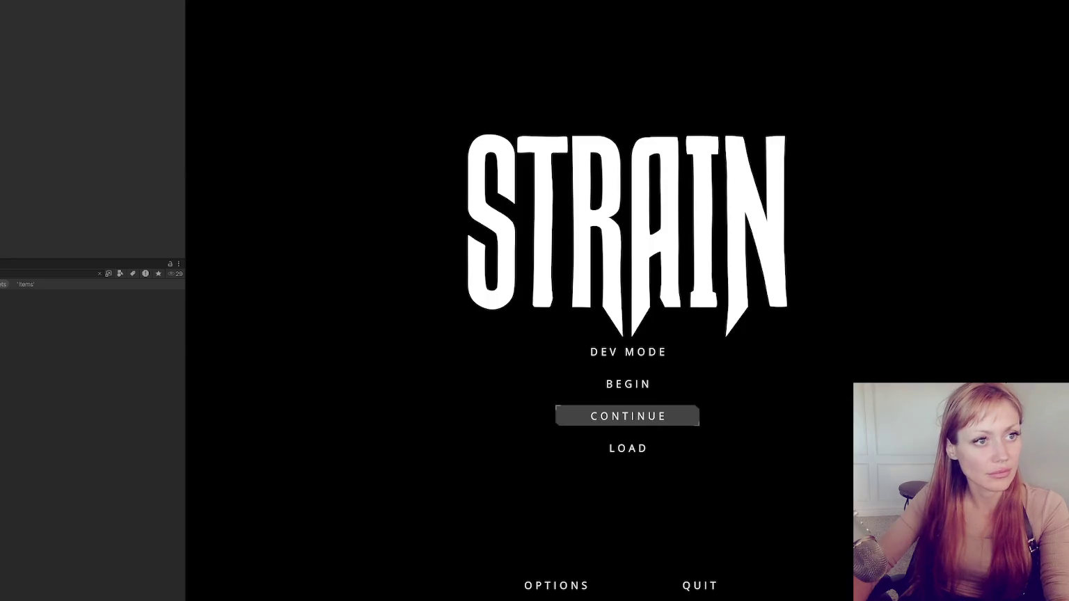
Start Dev Mode, exit Play mode, and drag the AxeStone prefab into the middle of the yard
{"action": "left_click", "coordinate": [596, 348]}
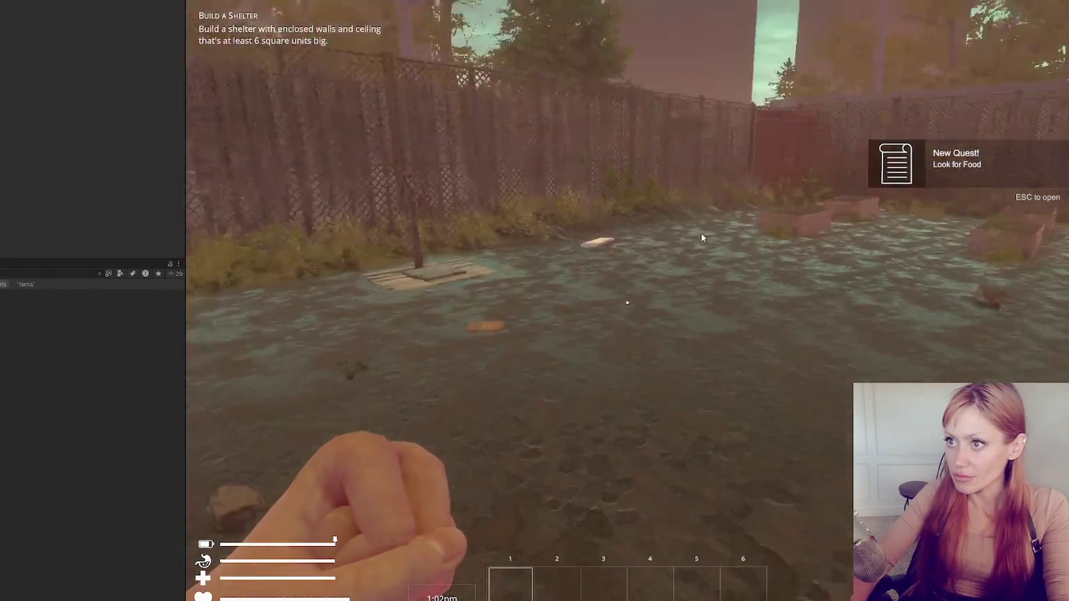
{"action": "key", "text": "Escape"}
{"action": "key", "text": "ctrl+p"}
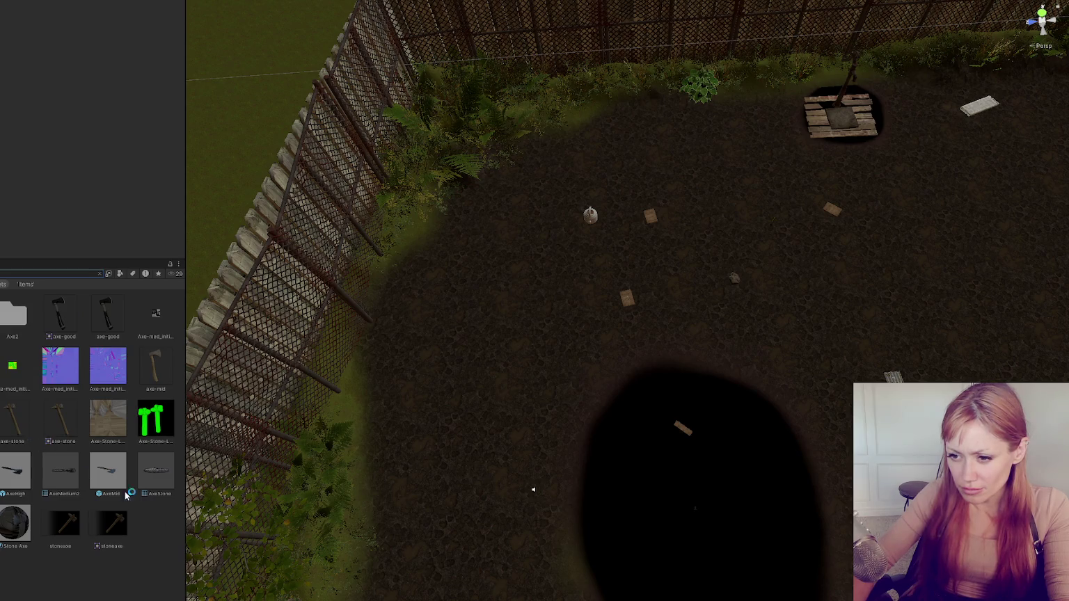
{"action": "mouse_move", "coordinate": [20, 473]}
{"action": "left_mouse_down"}
{"action": "mouse_move", "coordinate": [616, 325]}
{"action": "mouse_move", "coordinate": [538, 319]}
{"action": "left_mouse_up"}
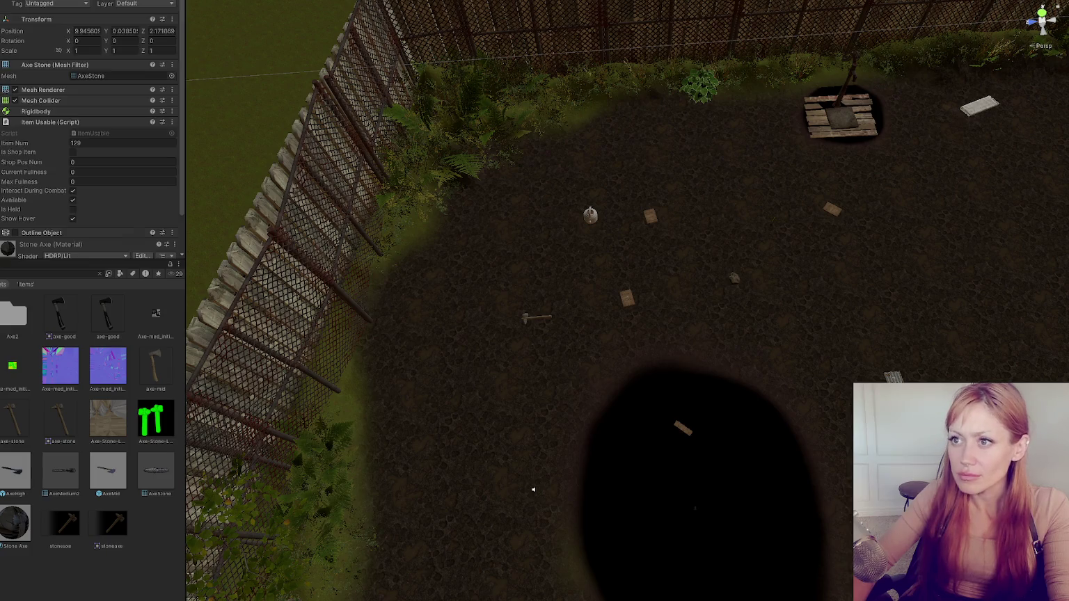
Play-test: pick up the stone axe, attack the trash bag about ten times, then pause
{"action": "key", "text": "ctrl+p"}
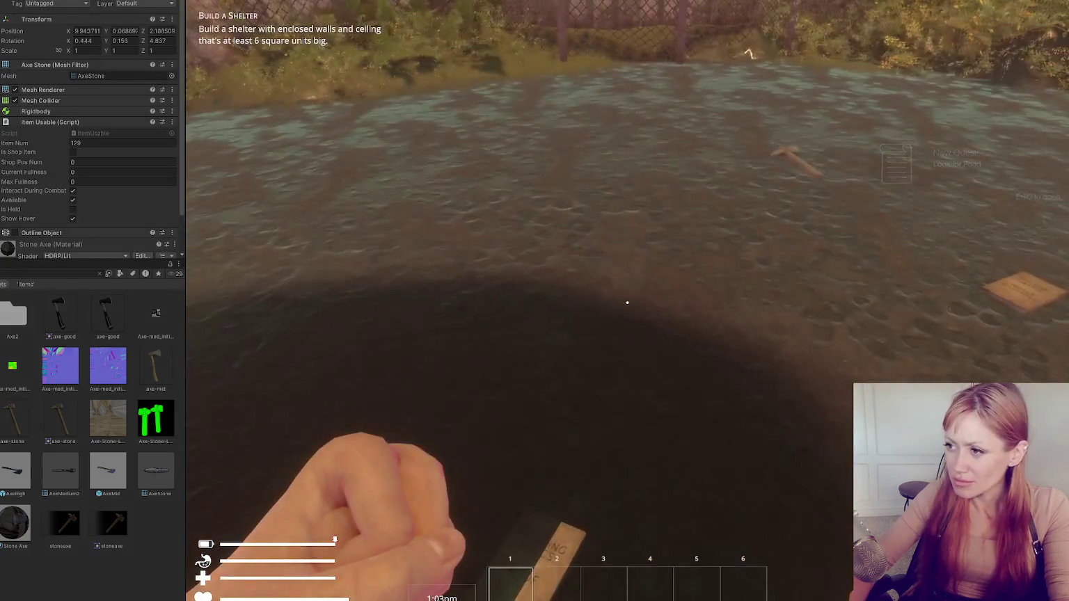
{"action": "key", "text": "e"}
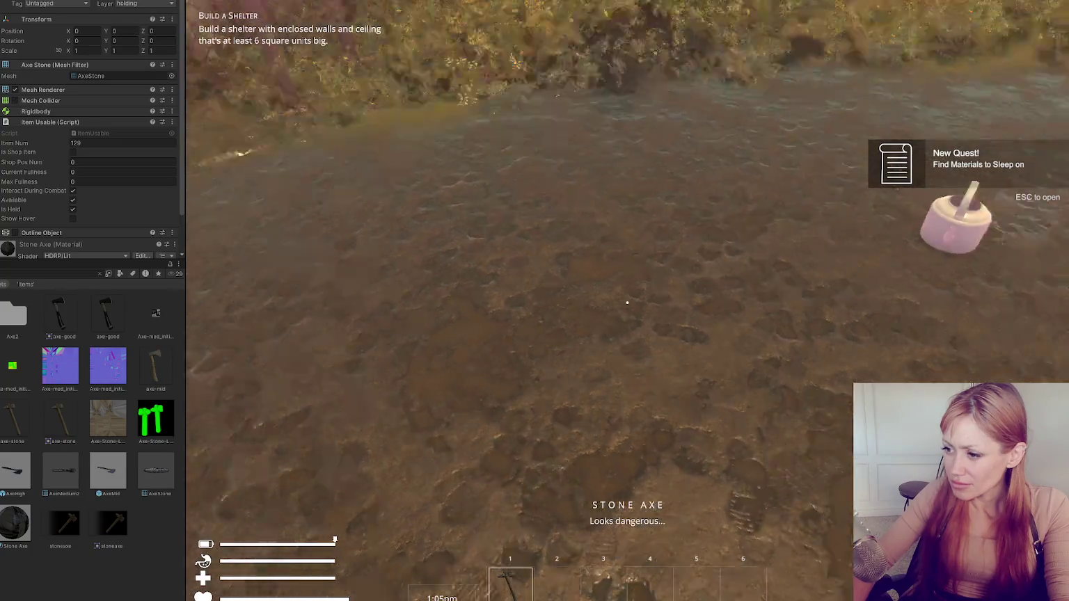
{"action": "left_click", "coordinate": [627, 302]}
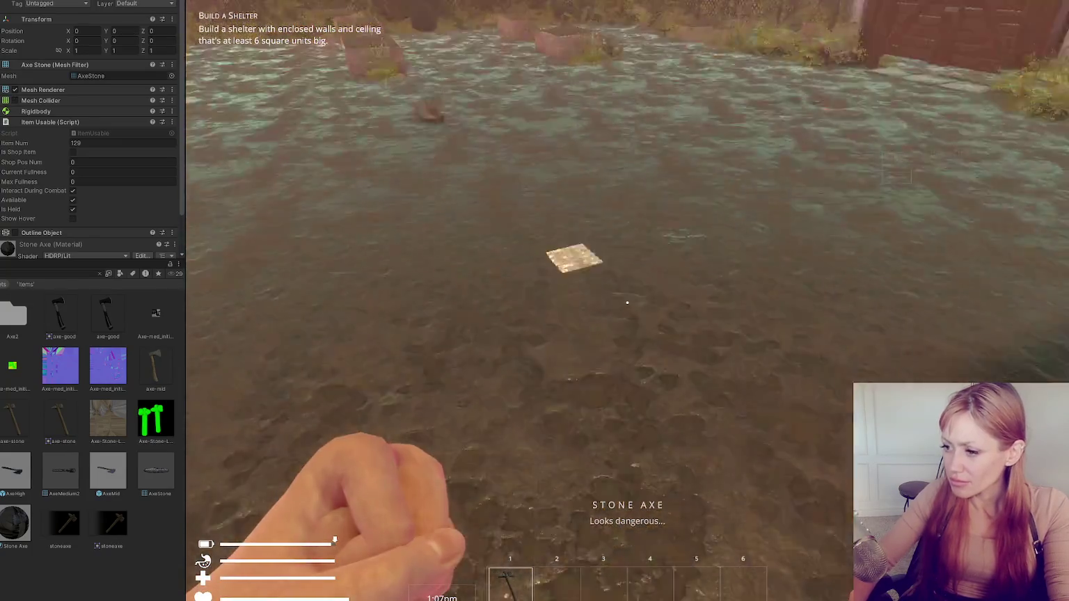
{"action": "left_click", "coordinate": [627, 302]}
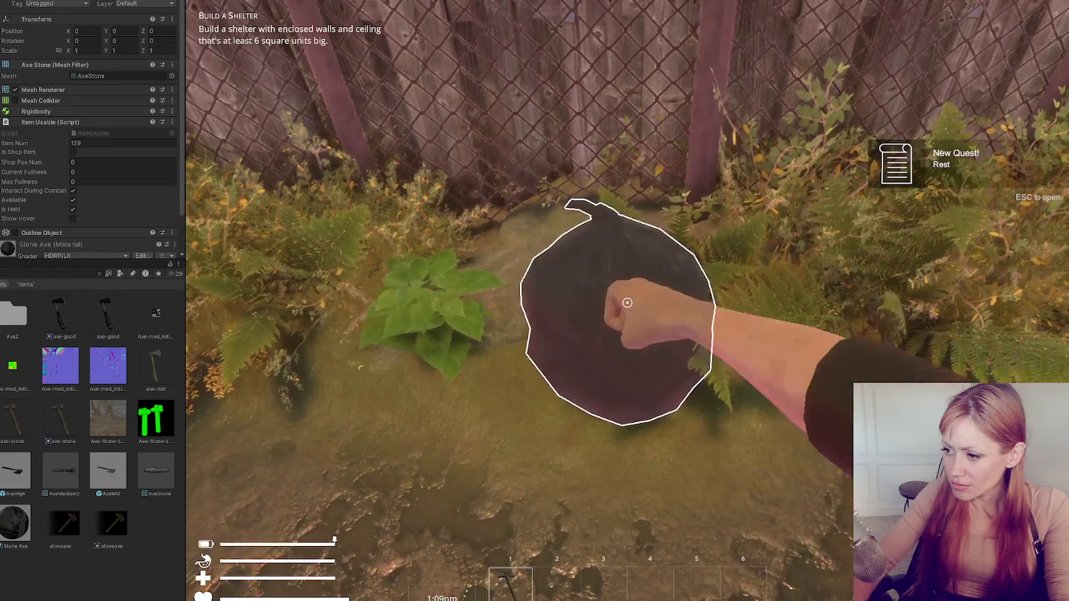
{"action": "left_click", "coordinate": [627, 302]}
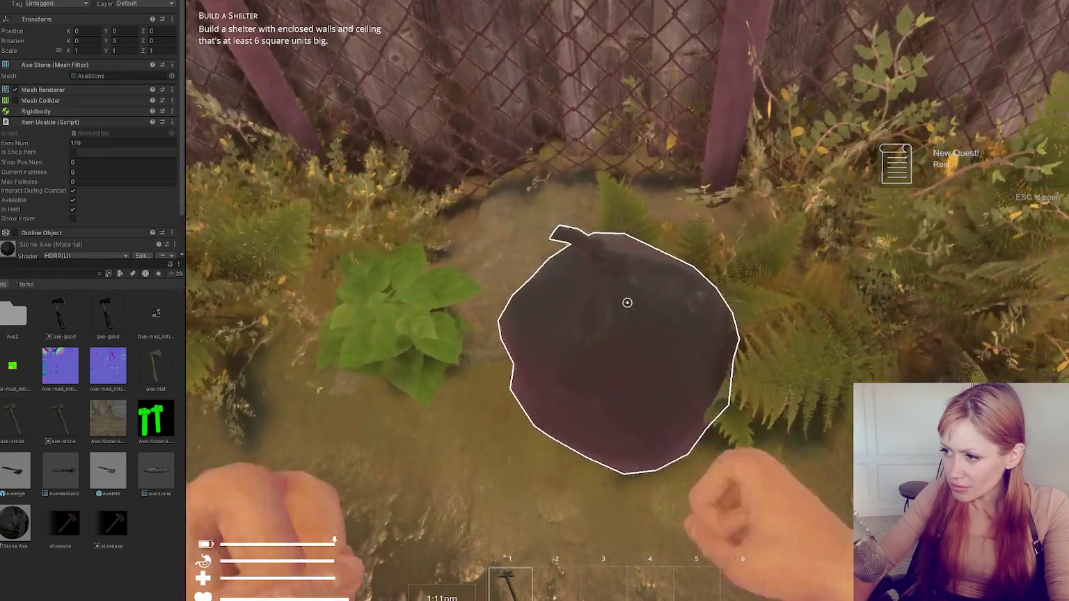
{"action": "left_click", "coordinate": [627, 302]}
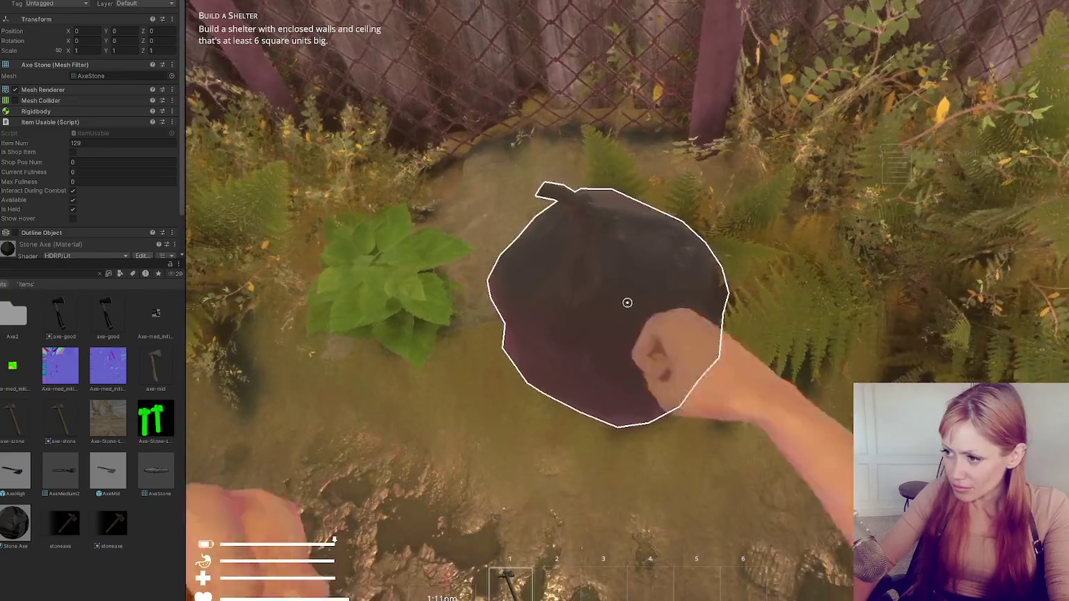
{"action": "left_click", "coordinate": [627, 302]}
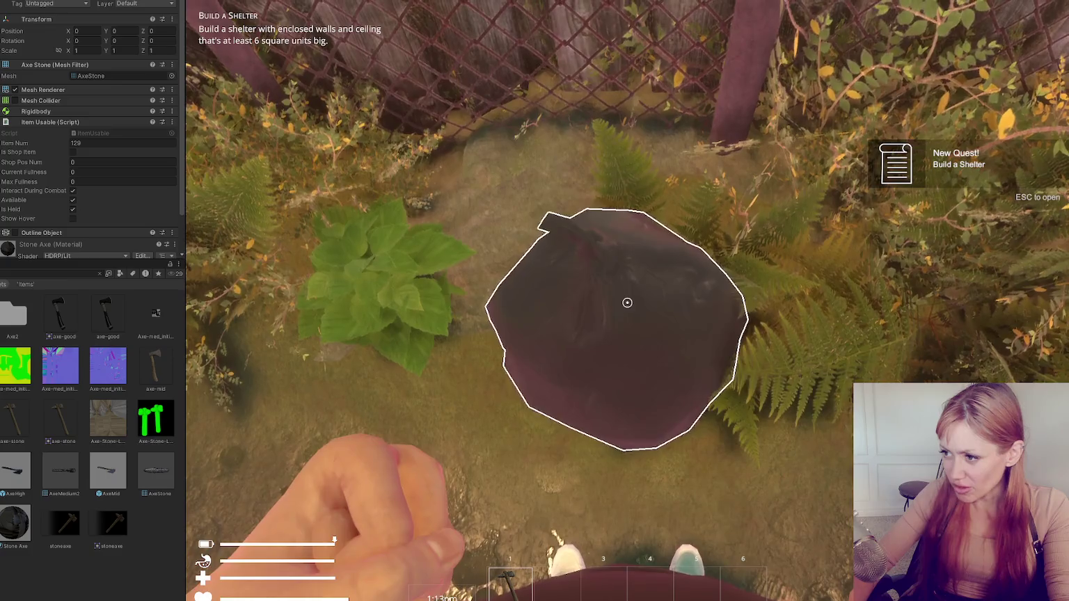
{"action": "left_click", "coordinate": [627, 302]}
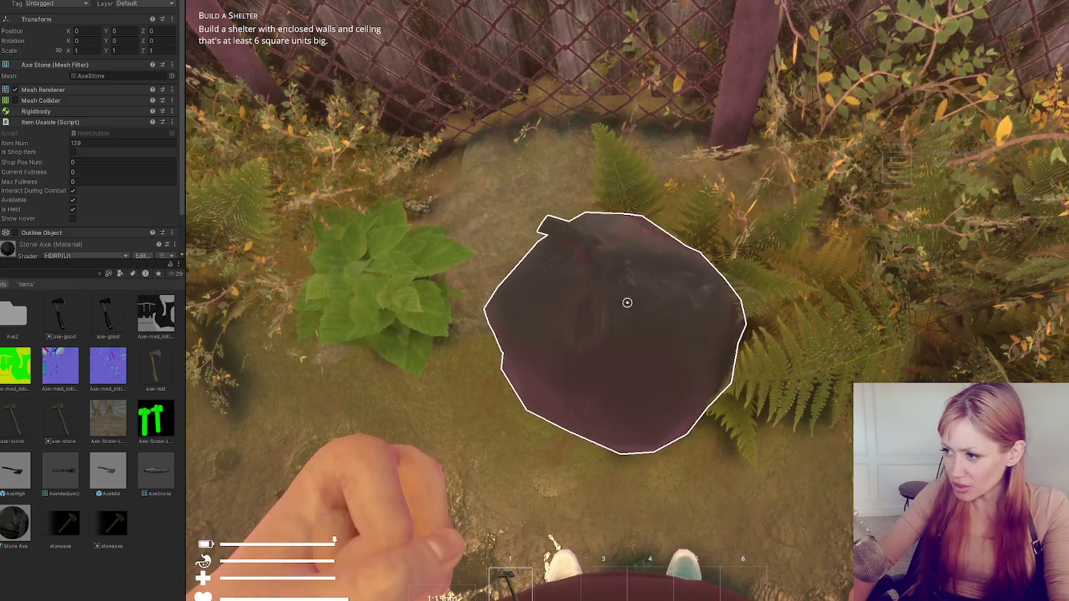
{"action": "left_click", "coordinate": [627, 302]}
{"action": "left_click", "coordinate": [627, 302]}
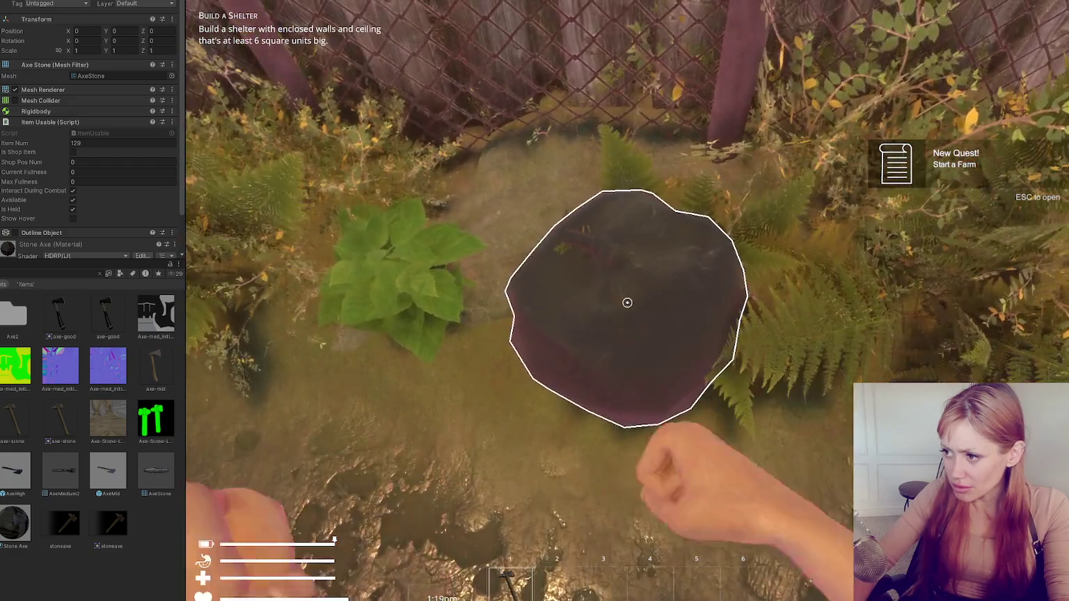
{"action": "left_click", "coordinate": [627, 303]}
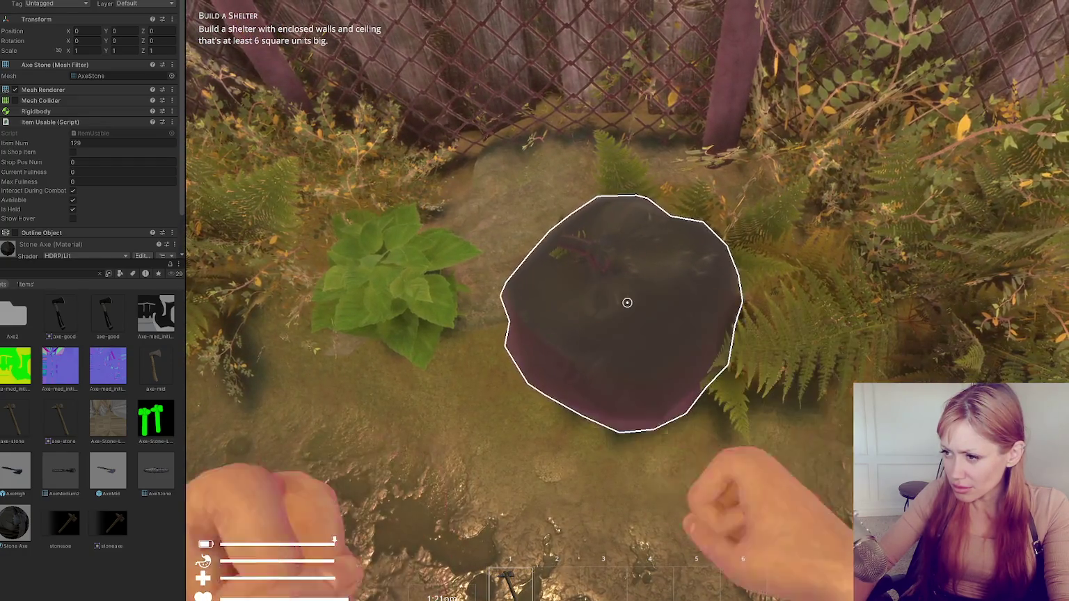
{"action": "left_click", "coordinate": [627, 302]}
{"action": "key", "text": "Escape"}
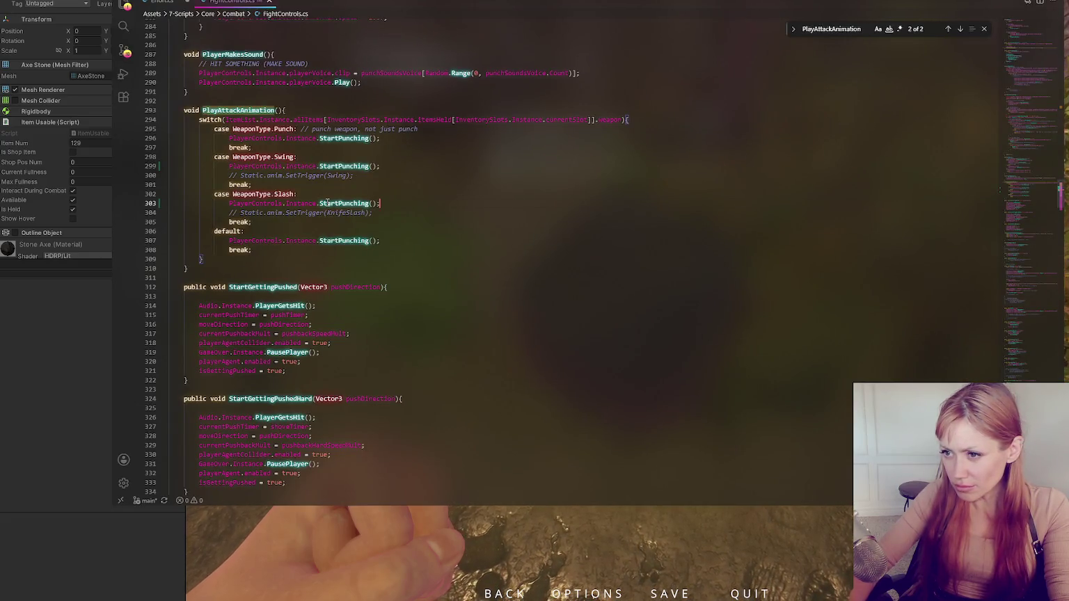
Add Debug.Log("Should swing here"); after the Swing case's StartPunching(), then relaunch in DEV MODE
{"action": "left_click", "coordinate": [265, 112]}
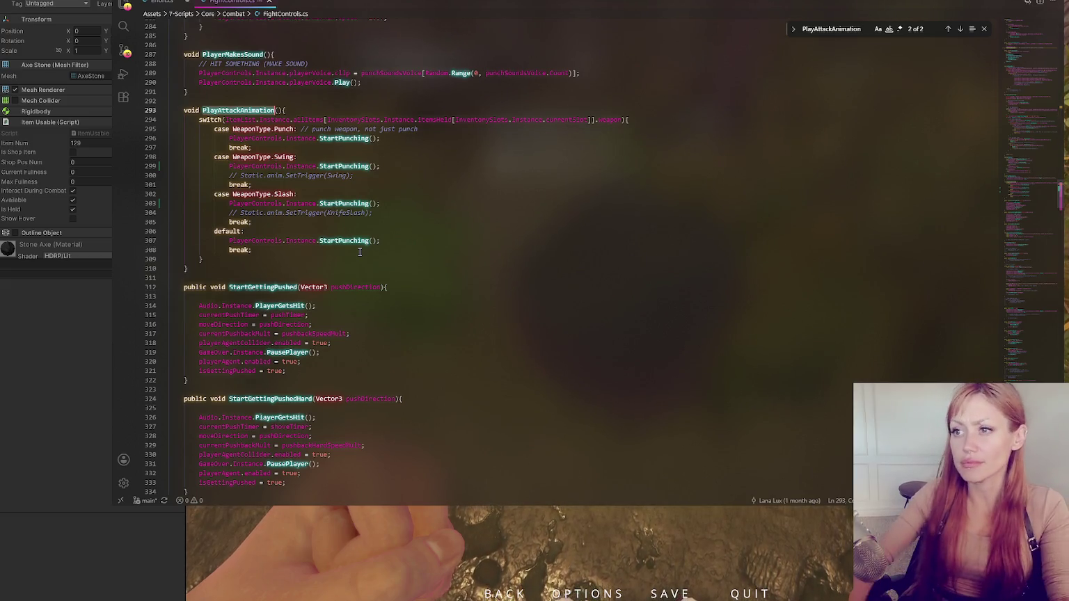
{"action": "left_click", "coordinate": [346, 166]}
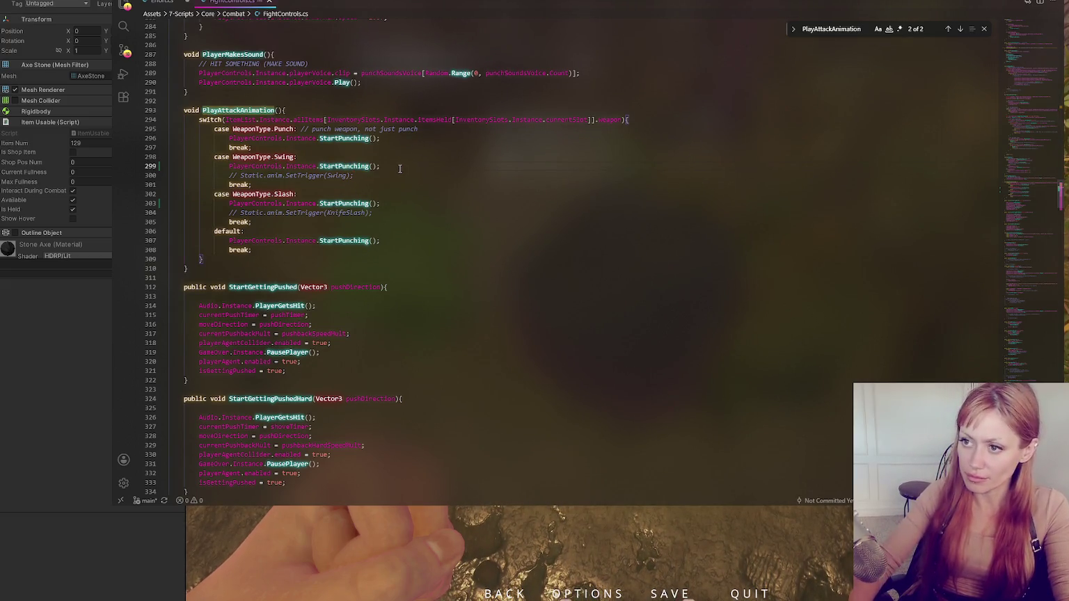
{"action": "key", "text": "Return"}
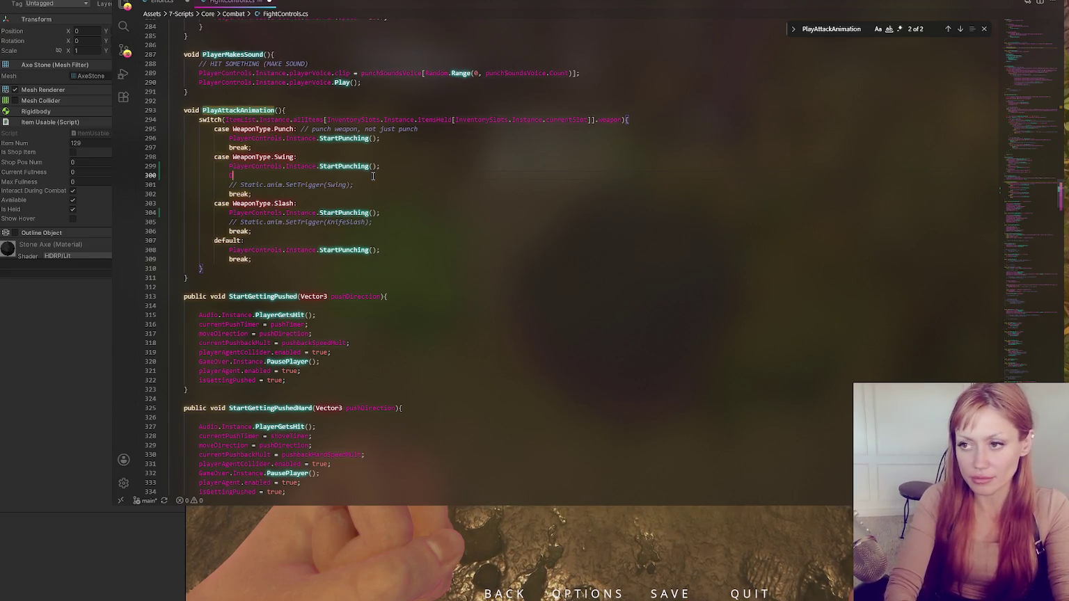
{"action": "type", "text": "Debug.Log(\"Should swing here\");"}
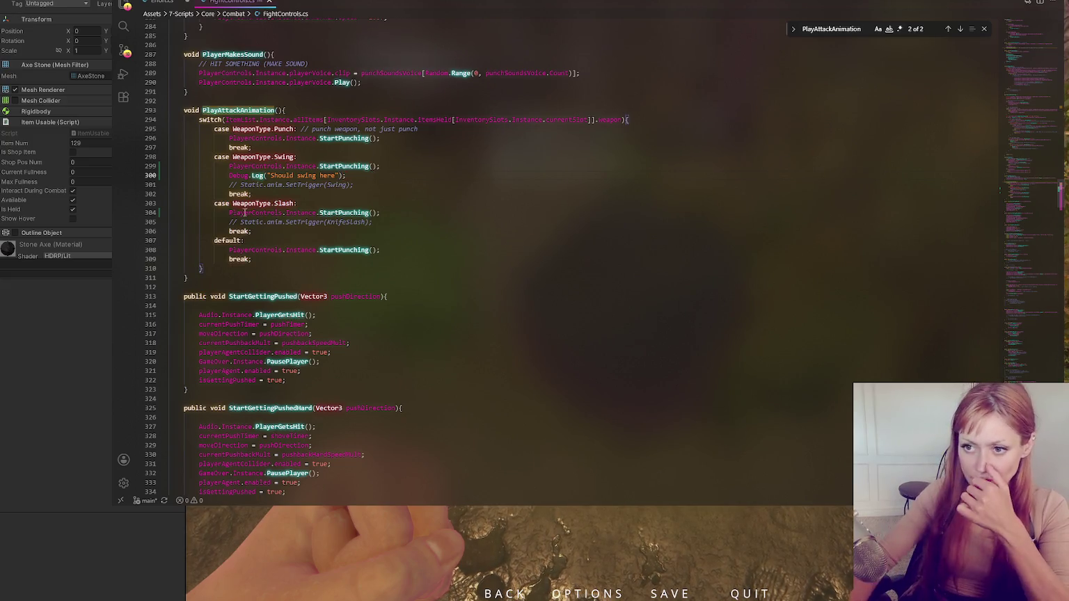
{"action": "key", "text": "alt+Tab"}
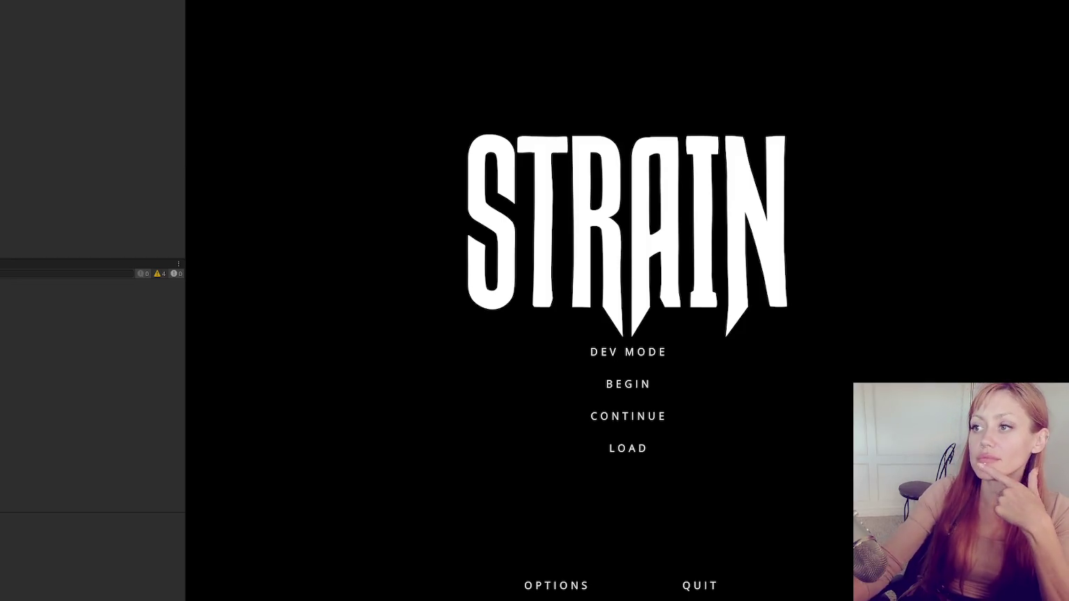
{"action": "left_click", "coordinate": [618, 345]}
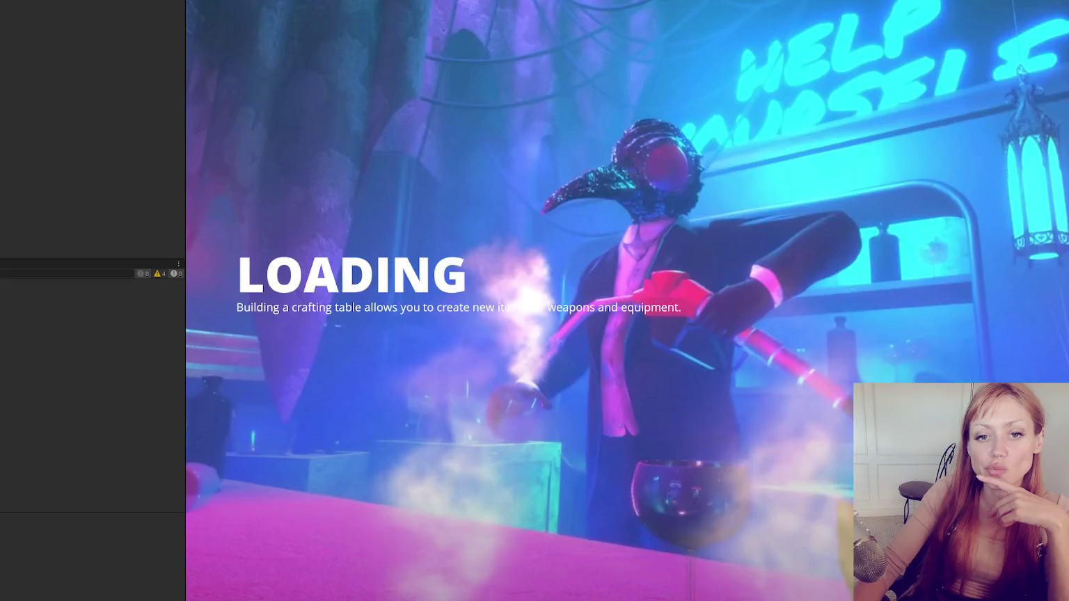
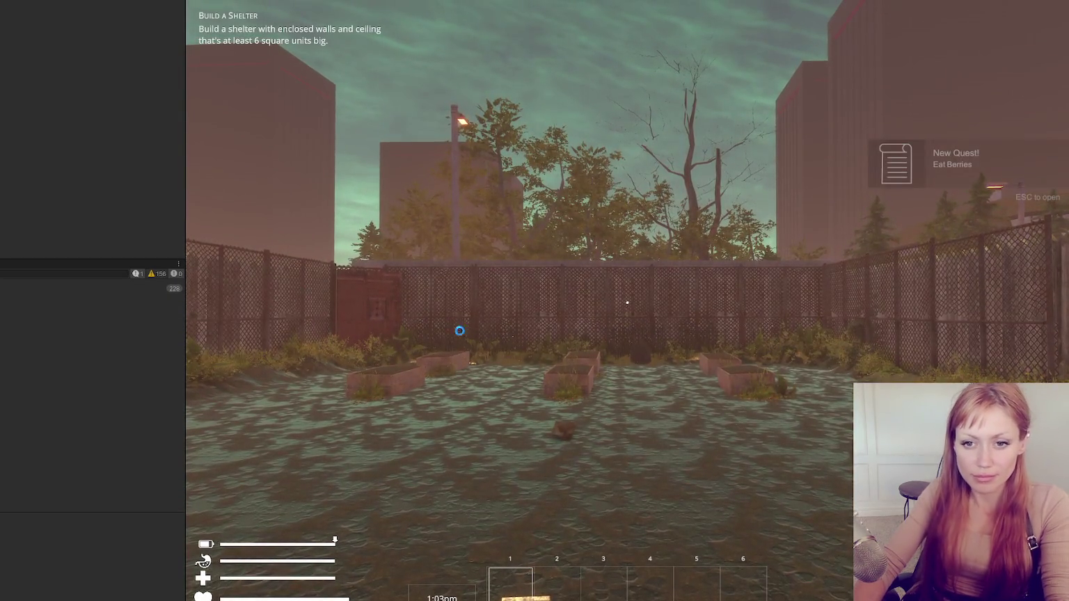
Walk across the test yard, pick up the floor plank and drop it onto the ground
{"action": "key", "text": "w"}
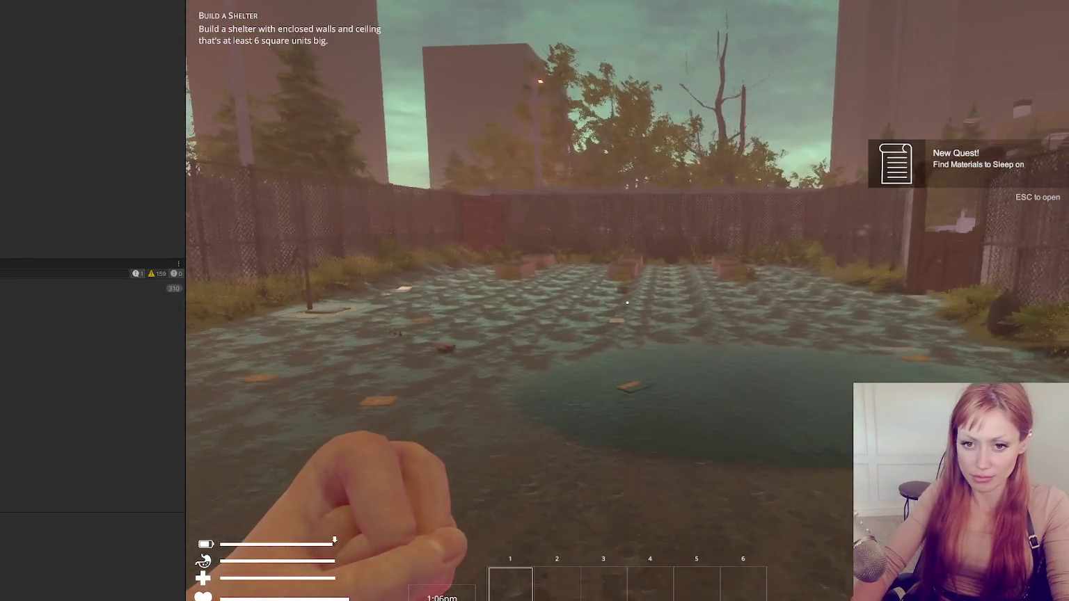
{"action": "key", "text": "w"}
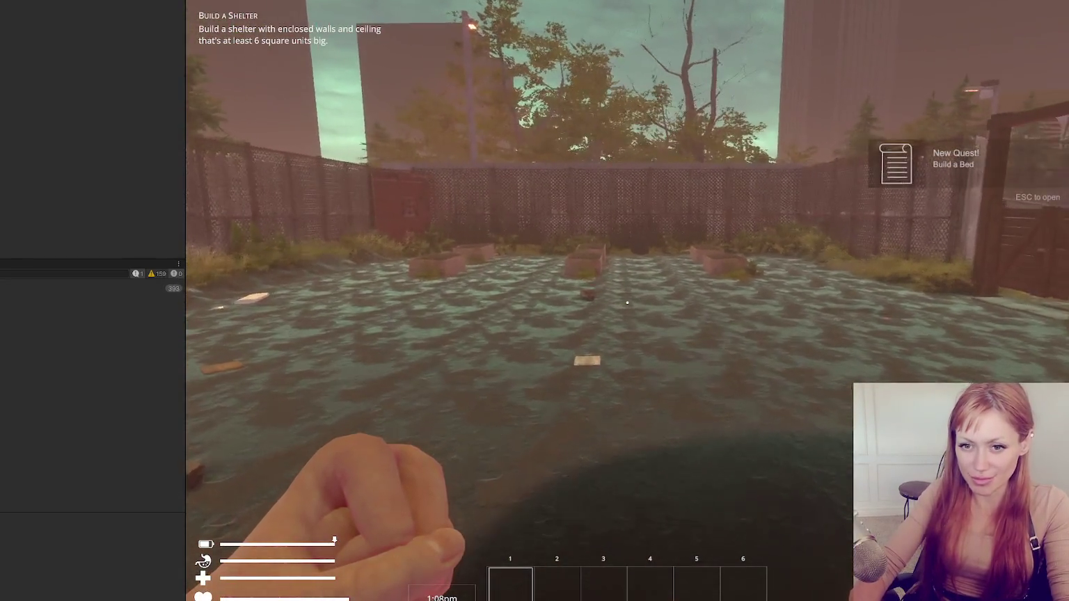
{"action": "key", "text": "w"}
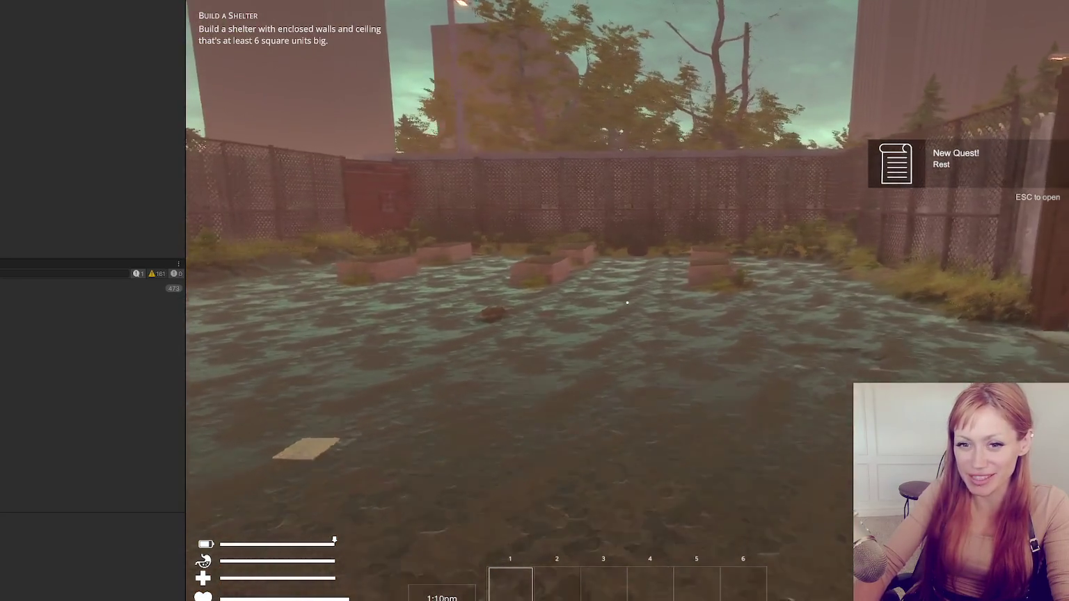
{"action": "left_click", "coordinate": [627, 302]}
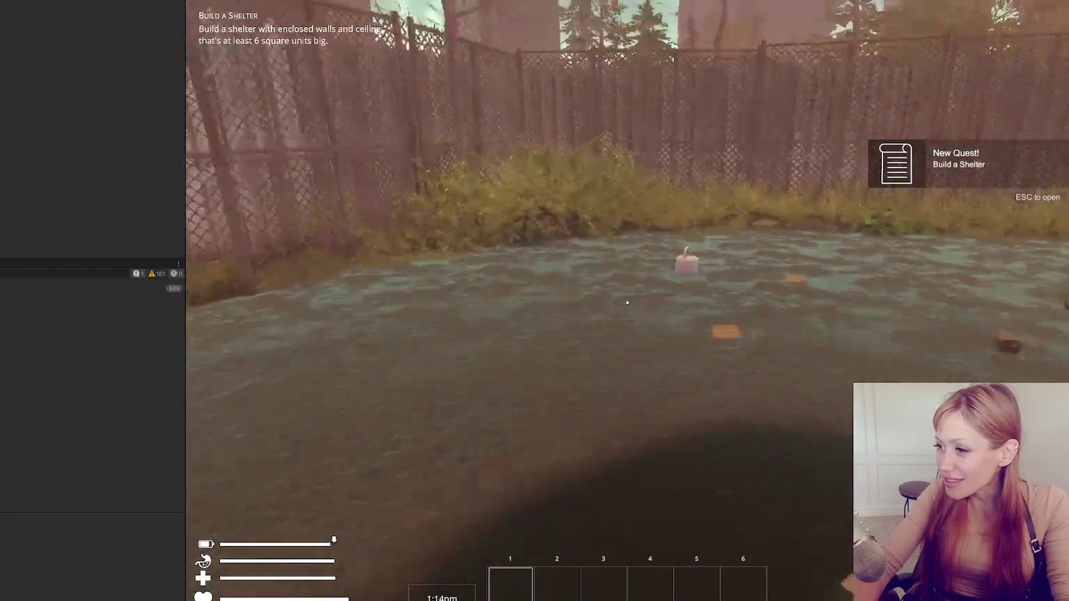
Walk up to the pallet by the fence, step back and pause the game
{"action": "key", "text": "w"}
{"action": "key", "text": "s"}
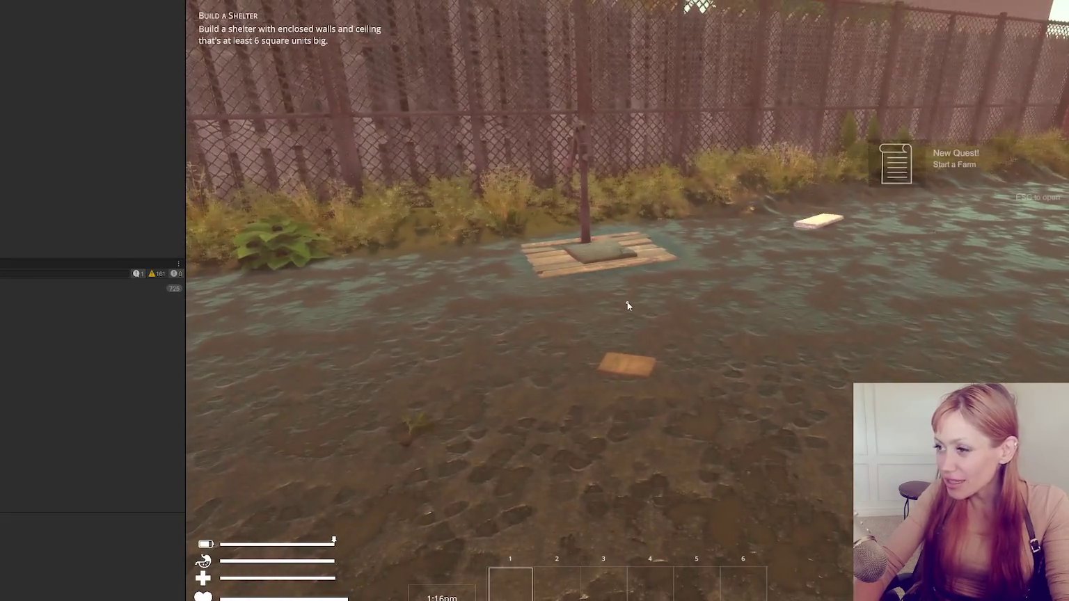
{"action": "key", "text": "Escape"}
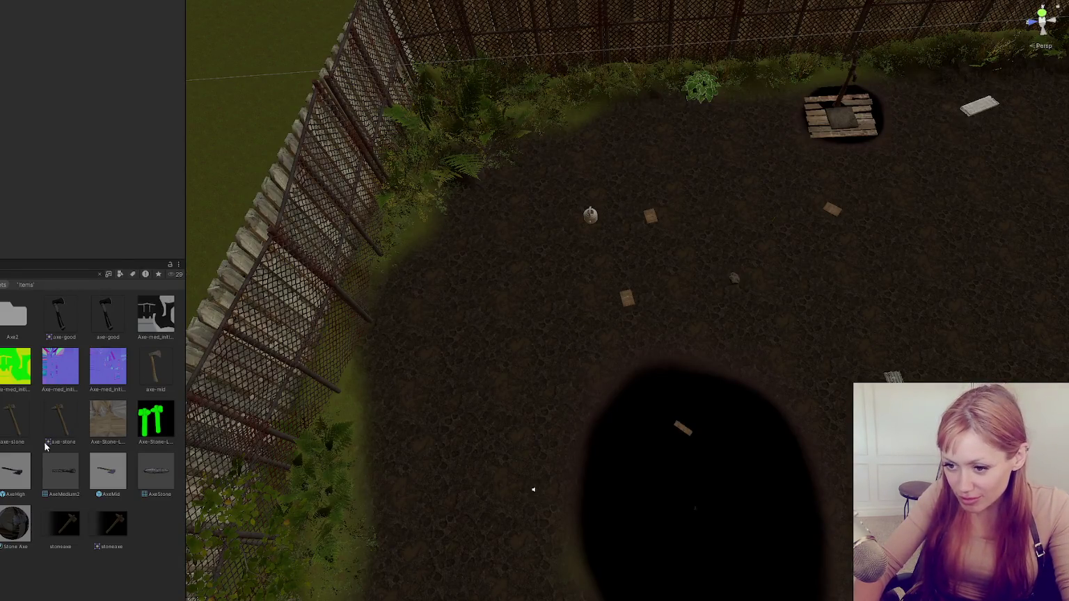
Place the AxeStone prefab in the yard, resume play and pick up the stone axe
{"action": "mouse_move", "coordinate": [185, 278]}
{"action": "left_mouse_down"}
{"action": "mouse_move", "coordinate": [634, 354]}
{"action": "mouse_move", "coordinate": [578, 261]}
{"action": "left_mouse_up"}
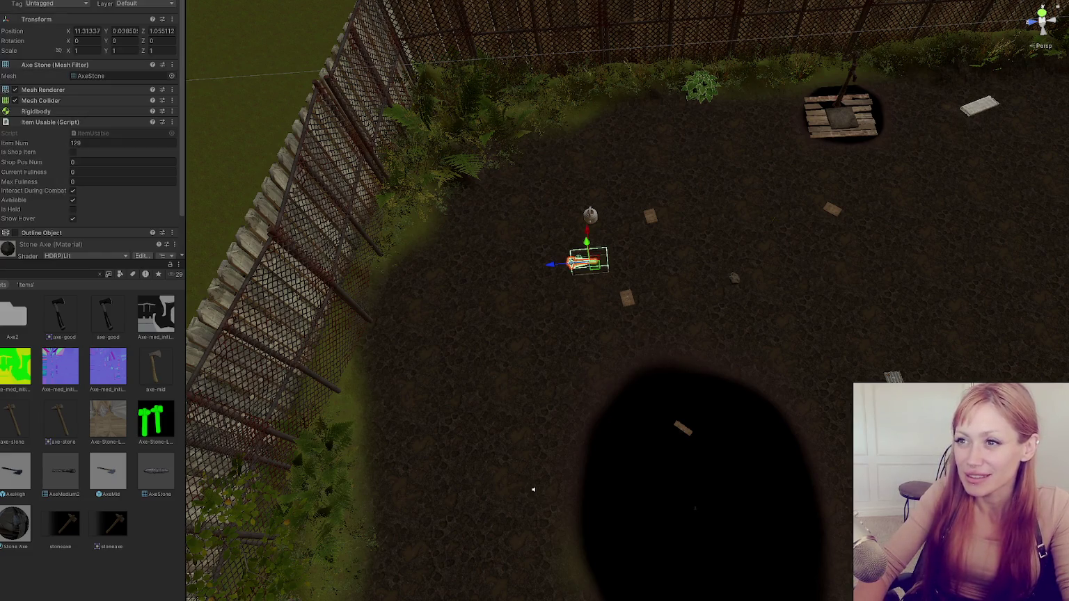
{"action": "key", "text": "ctrl+2"}
{"action": "key", "text": "Escape"}
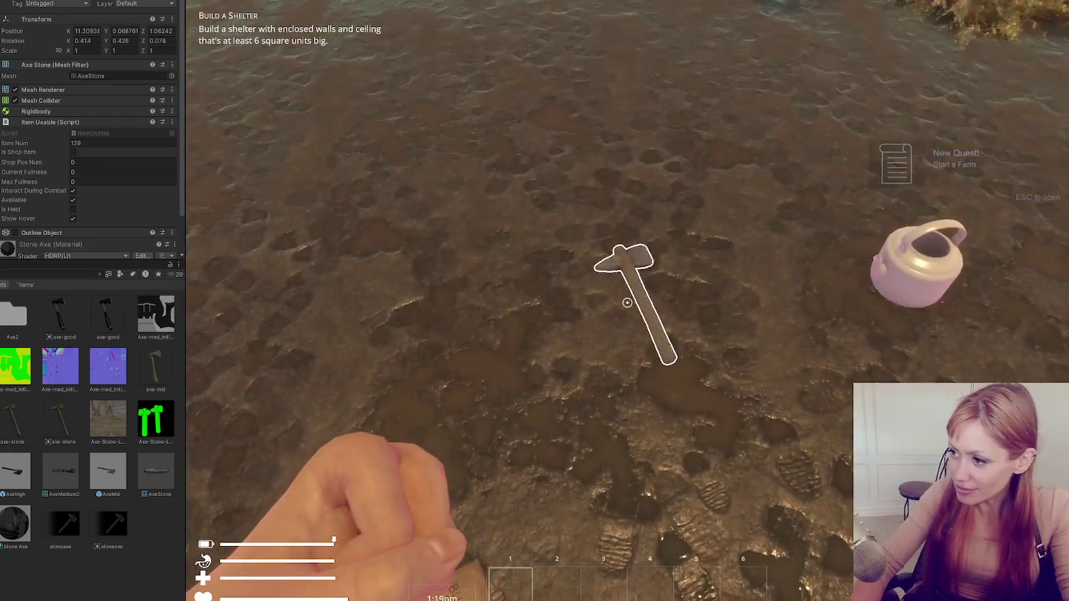
{"action": "left_click", "coordinate": [627, 302]}
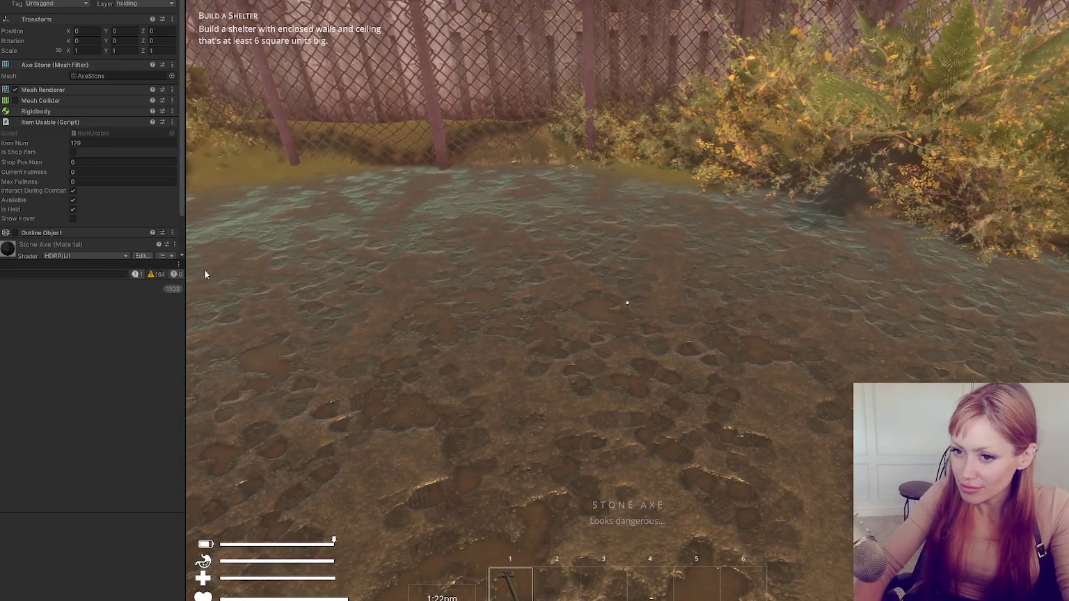
Put the stone axe away and throw several bare-fist punches, dropping the axe
{"action": "key", "text": "1"}
{"action": "left_click", "coordinate": [627, 302]}
{"action": "left_click", "coordinate": [627, 302]}
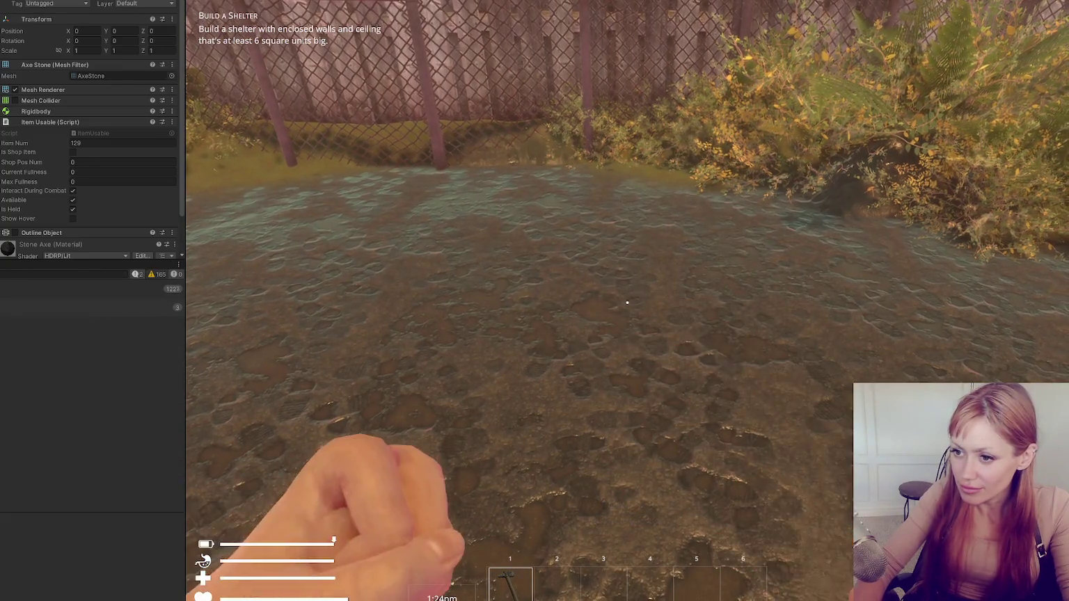
{"action": "left_click", "coordinate": [628, 302]}
{"action": "left_click", "coordinate": [627, 302]}
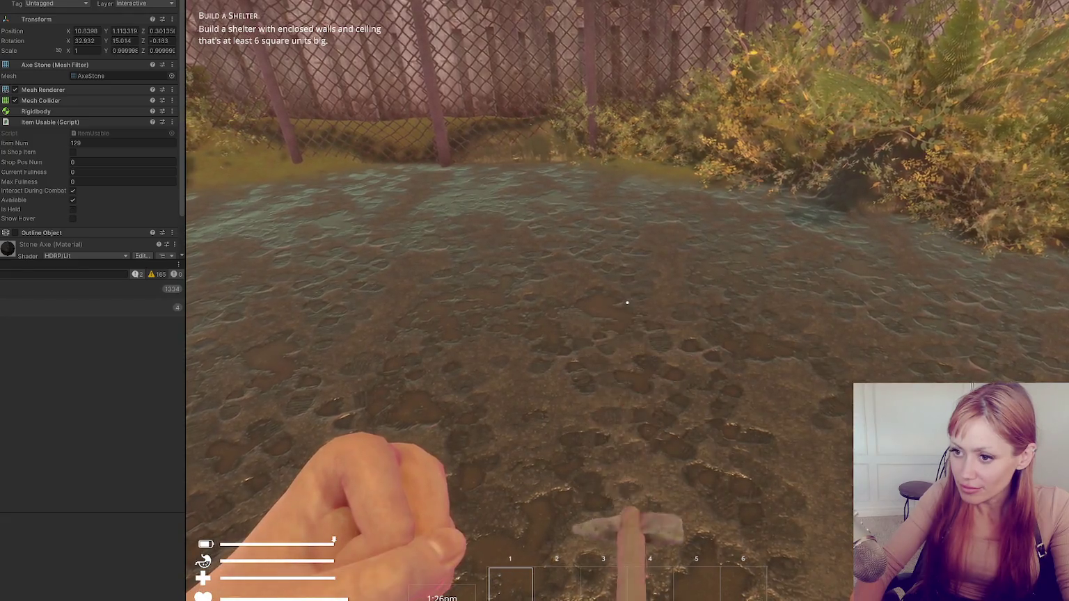
{"action": "left_click", "coordinate": [627, 303]}
{"action": "left_click", "coordinate": [627, 302]}
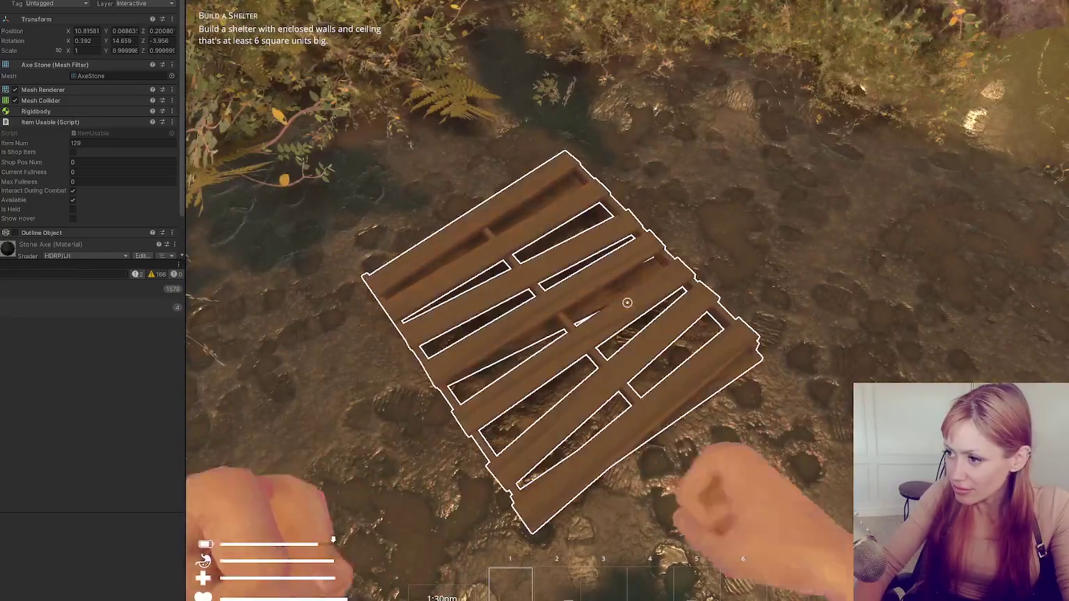
Set the pallet down, pick up the stone axe and punch the pallet until it breaks
{"action": "left_click", "coordinate": [627, 302]}
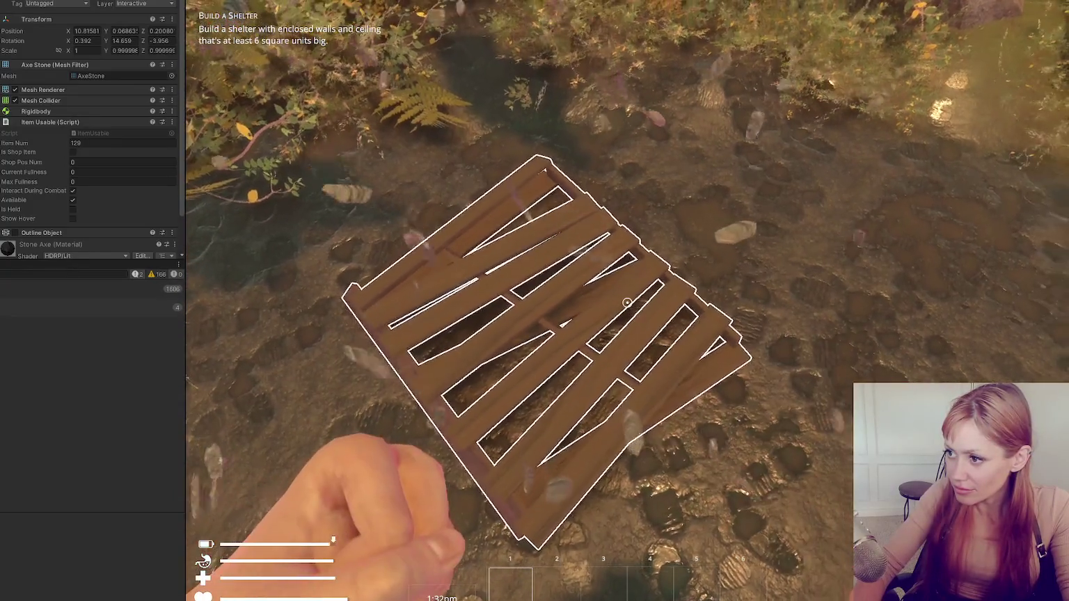
{"action": "left_click", "coordinate": [627, 302]}
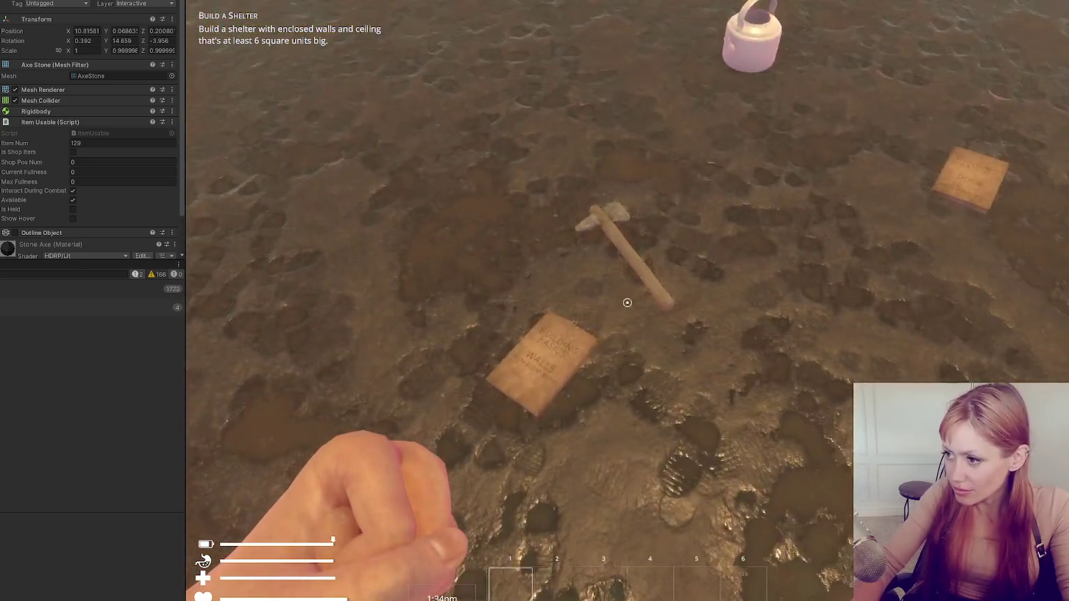
{"action": "left_click", "coordinate": [627, 302]}
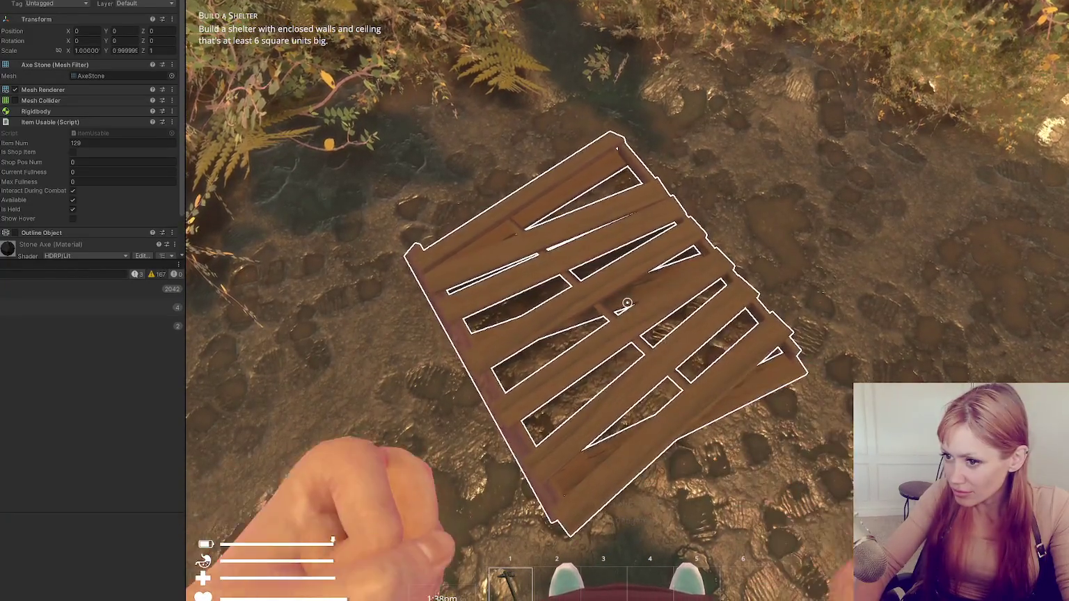
{"action": "left_click", "coordinate": [627, 302]}
{"action": "left_click", "coordinate": [627, 302]}
{"action": "left_click", "coordinate": [627, 302]}
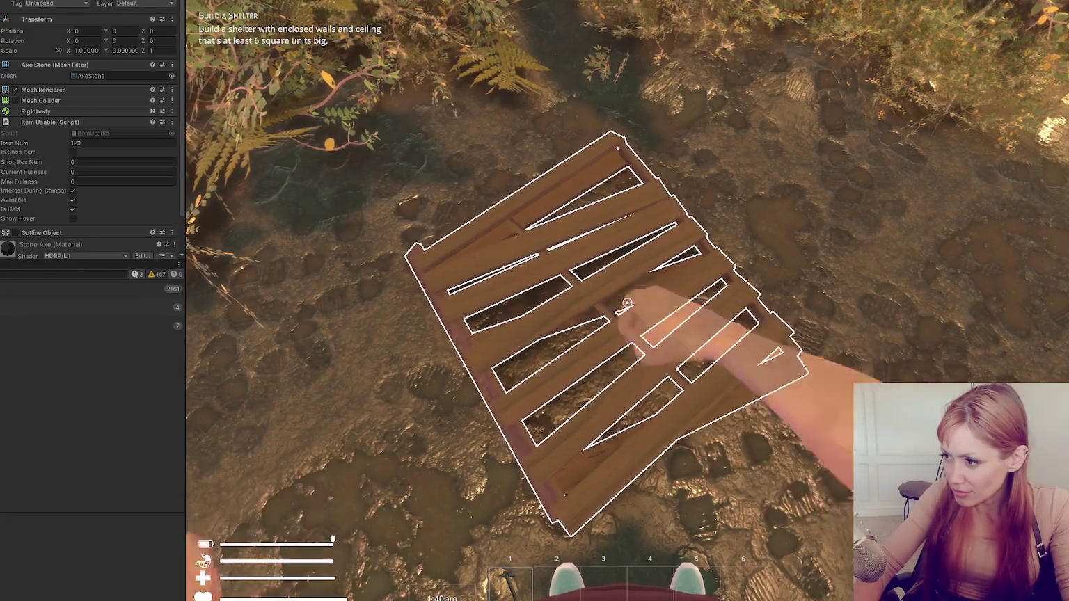
{"action": "left_click", "coordinate": [627, 302]}
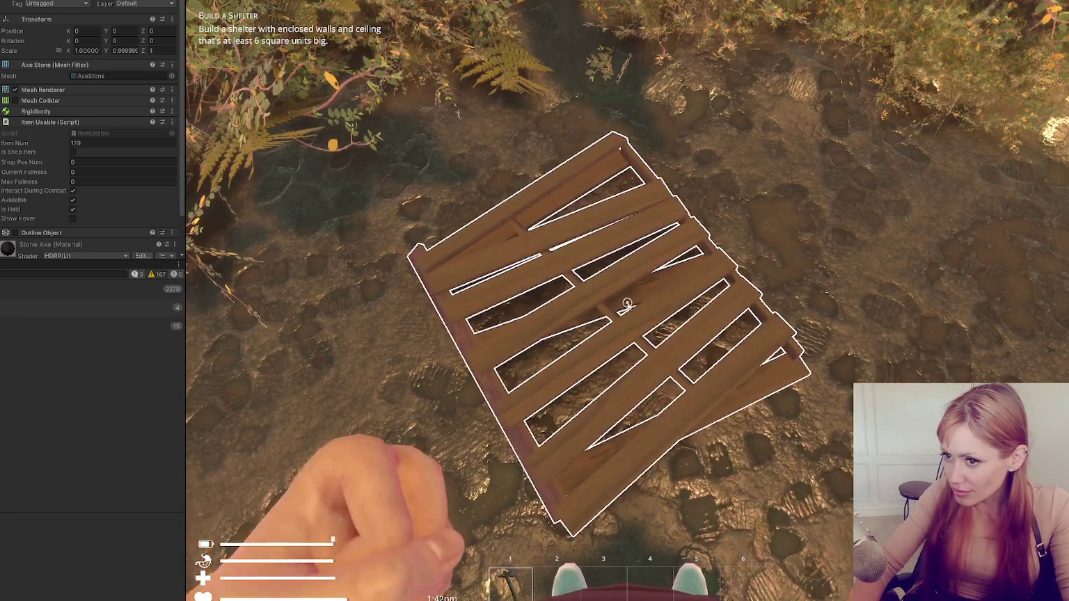
{"action": "key", "text": "Tab"}
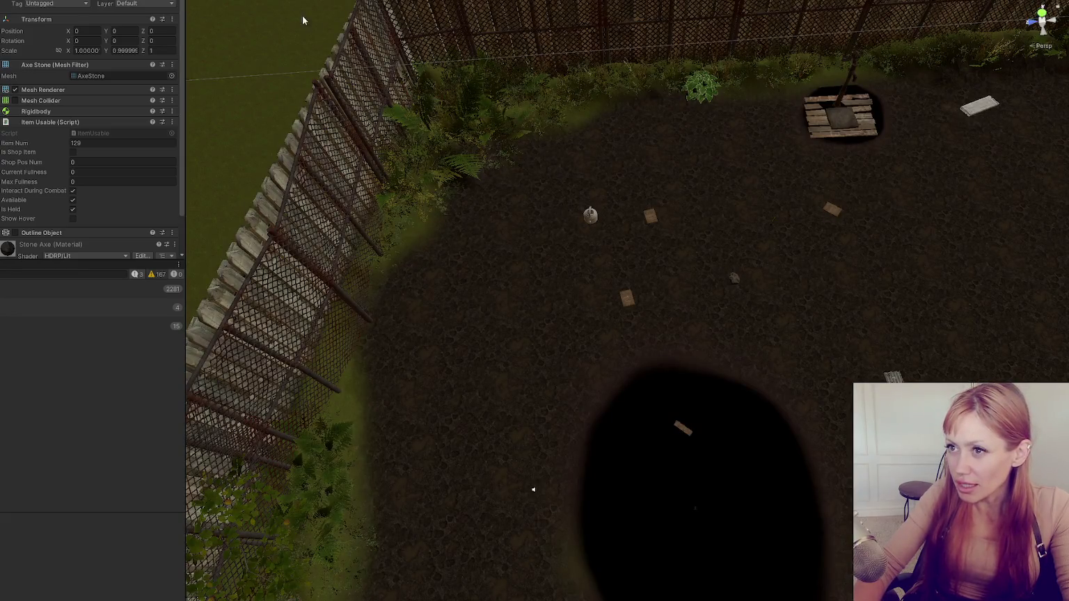
Select Pallet 2 in the yard and orbit in close around it
{"action": "left_click_drag", "start_coordinate": [303, 20], "coordinate": [392, 189]}
{"action": "left_click", "coordinate": [449, 231]}
{"action": "mouse_move", "coordinate": [465, 234]}
{"action": "left_mouse_down"}
{"action": "mouse_move", "coordinate": [453, 258]}
{"action": "mouse_move", "coordinate": [694, 278]}
{"action": "left_mouse_up"}
{"action": "scroll", "coordinate": [694, 278], "scroll_direction": "down", "scroll_amount": 2}
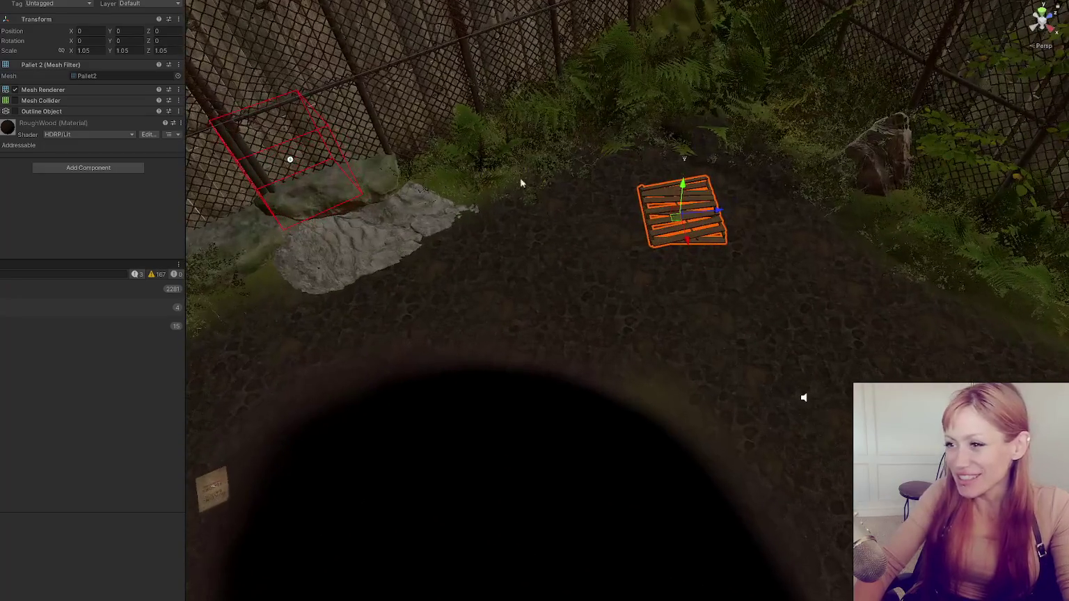
{"action": "scroll", "coordinate": [724, 231], "scroll_direction": "down", "scroll_amount": 4}
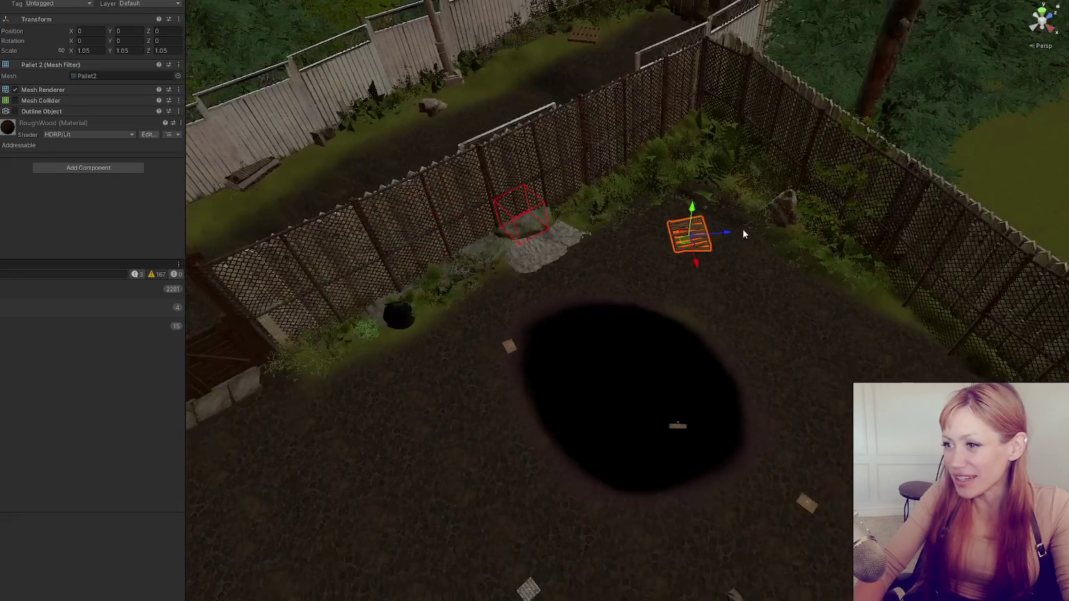
{"action": "mouse_move", "coordinate": [743, 229]}
{"action": "left_mouse_down"}
{"action": "mouse_move", "coordinate": [825, 203]}
{"action": "mouse_move", "coordinate": [644, 249]}
{"action": "mouse_move", "coordinate": [498, 264]}
{"action": "mouse_move", "coordinate": [591, 265]}
{"action": "left_mouse_up"}
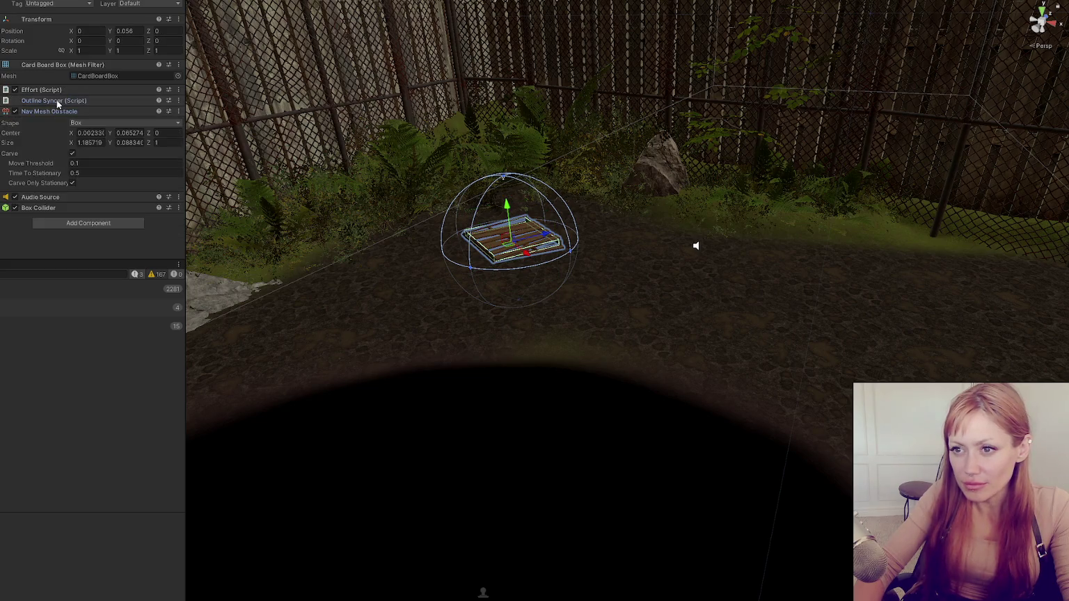
Expand the pallet's Effort (Script) settings and set Required Tool to Stone Axe
{"action": "left_click", "coordinate": [40, 134]}
{"action": "left_click", "coordinate": [42, 90]}
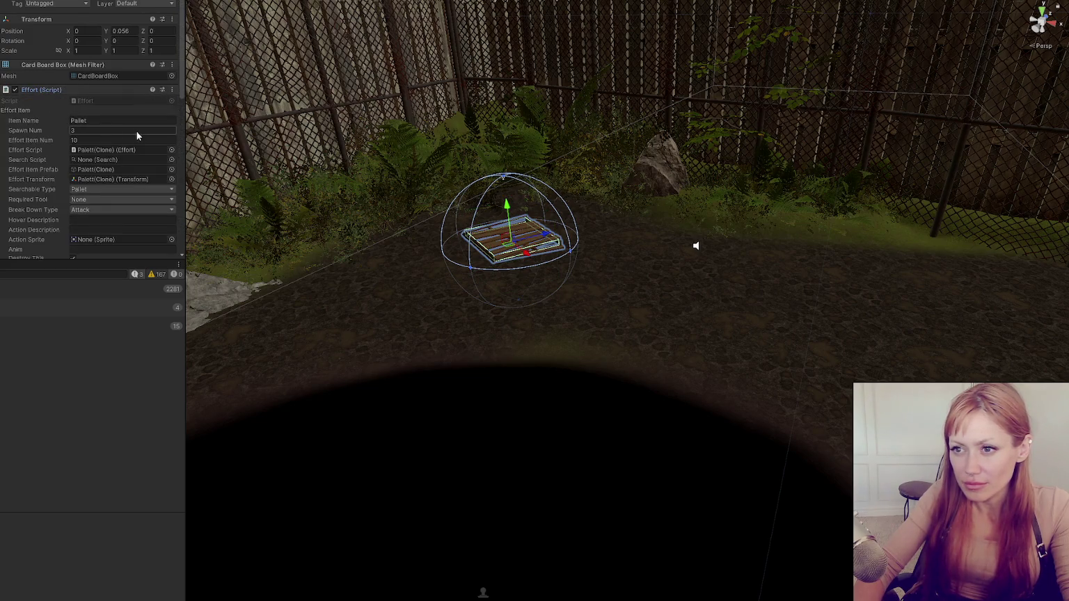
{"action": "left_click", "coordinate": [132, 137]}
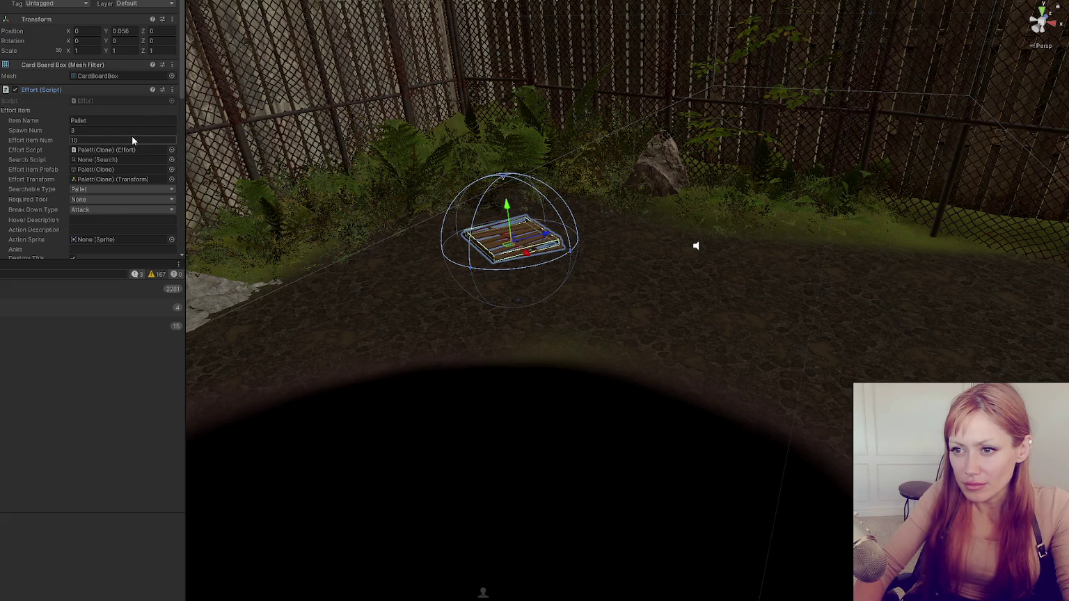
{"action": "scroll", "coordinate": [133, 140], "scroll_direction": "down", "scroll_amount": 2}
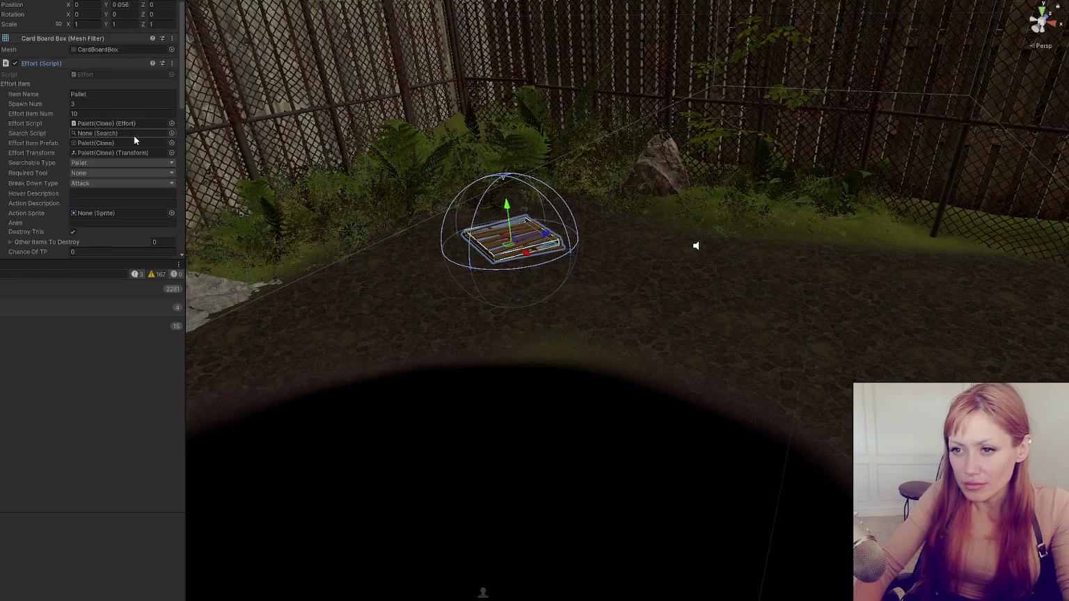
{"action": "scroll", "coordinate": [96, 171], "scroll_direction": "down", "scroll_amount": 4}
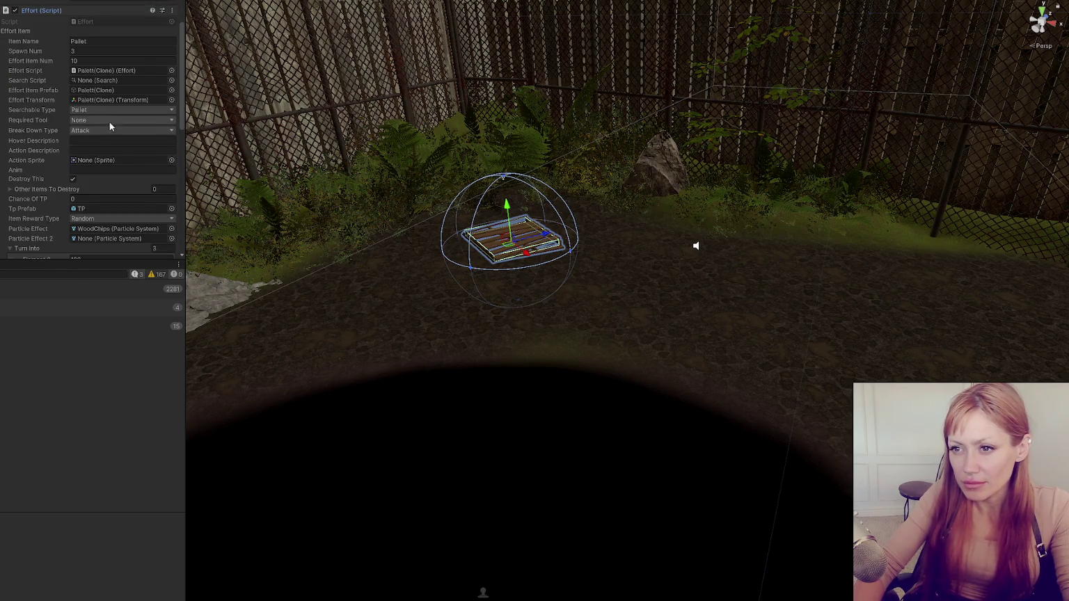
{"action": "left_click", "coordinate": [110, 121]}
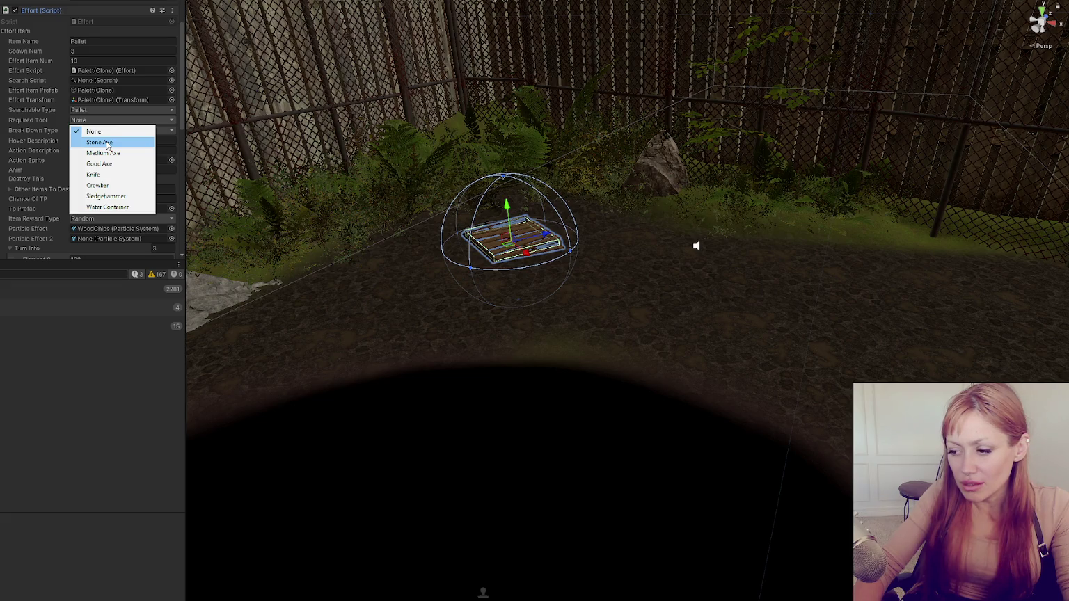
{"action": "left_click", "coordinate": [108, 145]}
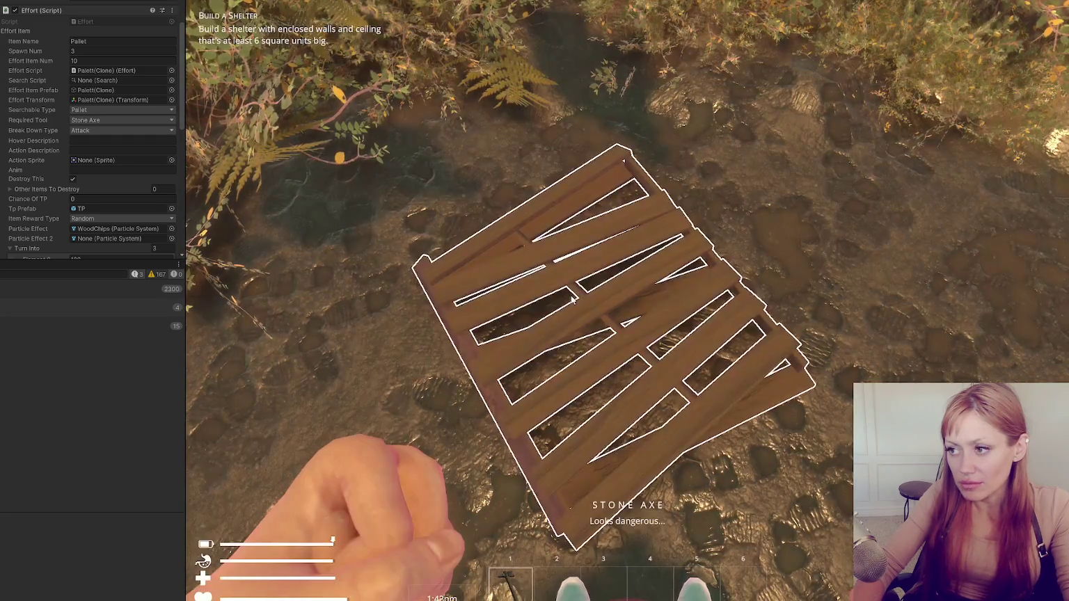
Punch the pallet repeatedly in play mode to test the Stone Axe requirement
{"action": "left_click", "coordinate": [572, 299]}
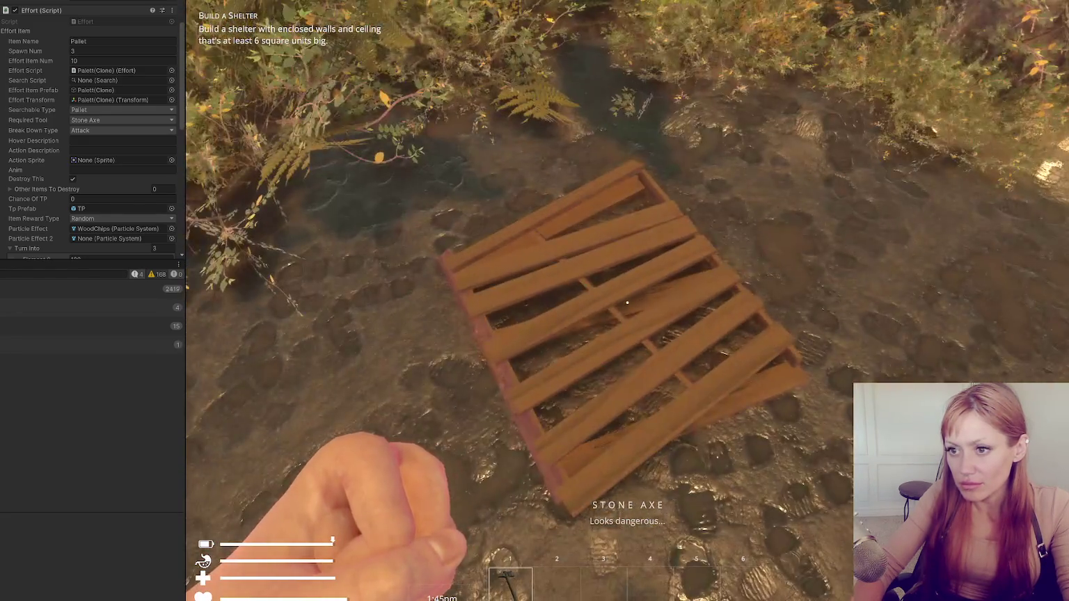
{"action": "left_click", "coordinate": [627, 302]}
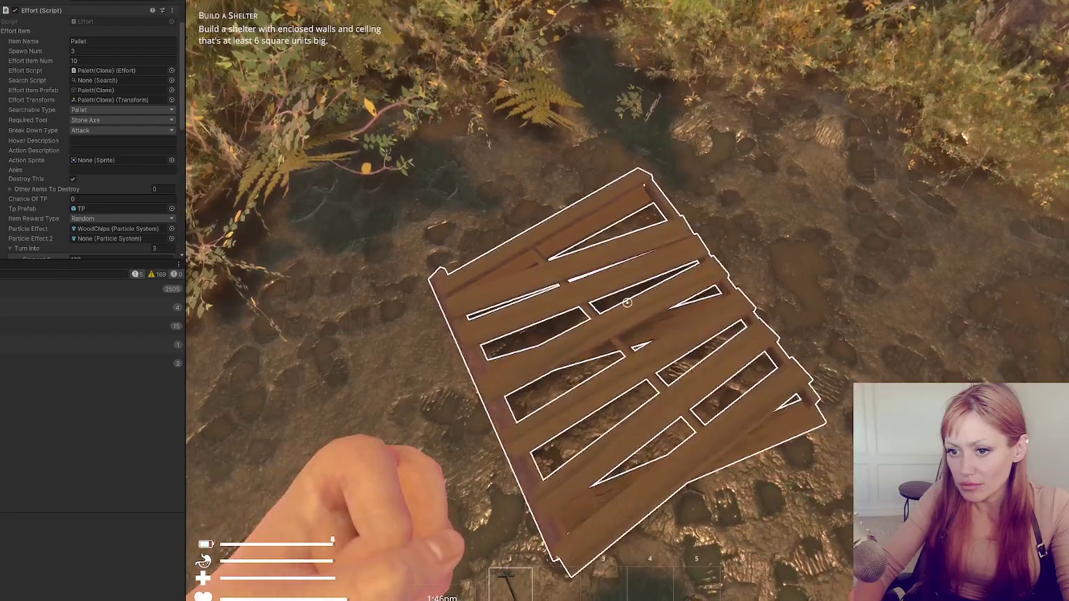
{"action": "left_click", "coordinate": [627, 303]}
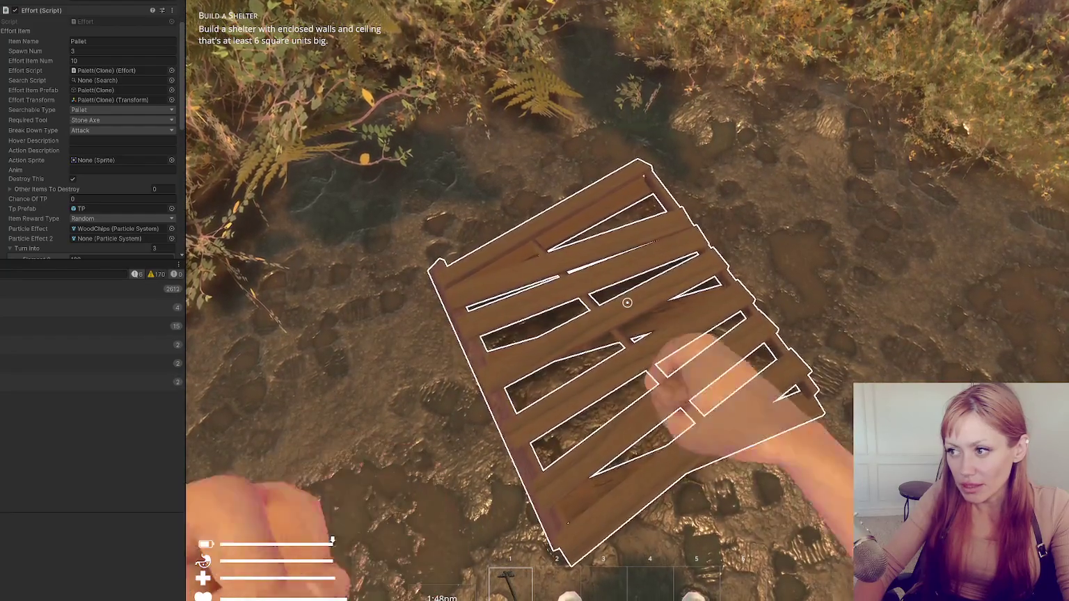
{"action": "left_click", "coordinate": [627, 302]}
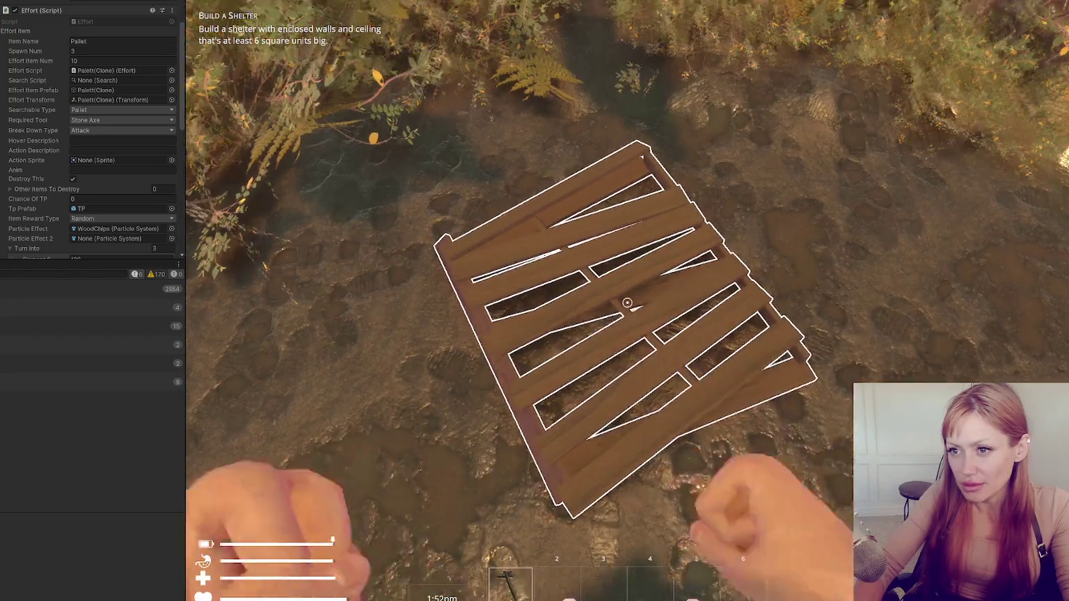
{"action": "left_click", "coordinate": [627, 303]}
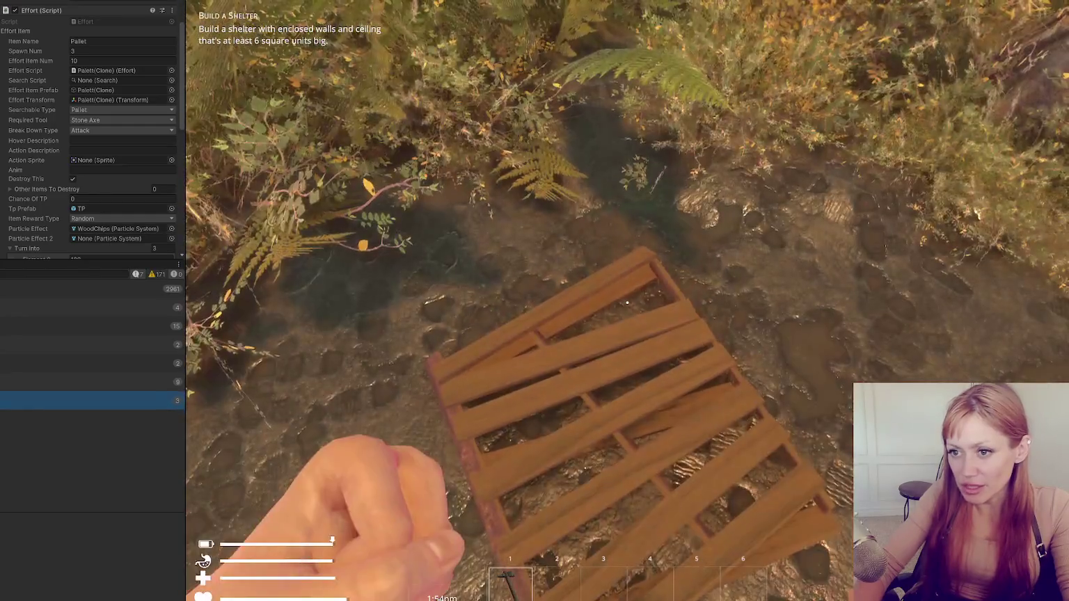
{"action": "left_click", "coordinate": [628, 302]}
{"action": "left_click", "coordinate": [627, 303]}
{"action": "left_click", "coordinate": [627, 302]}
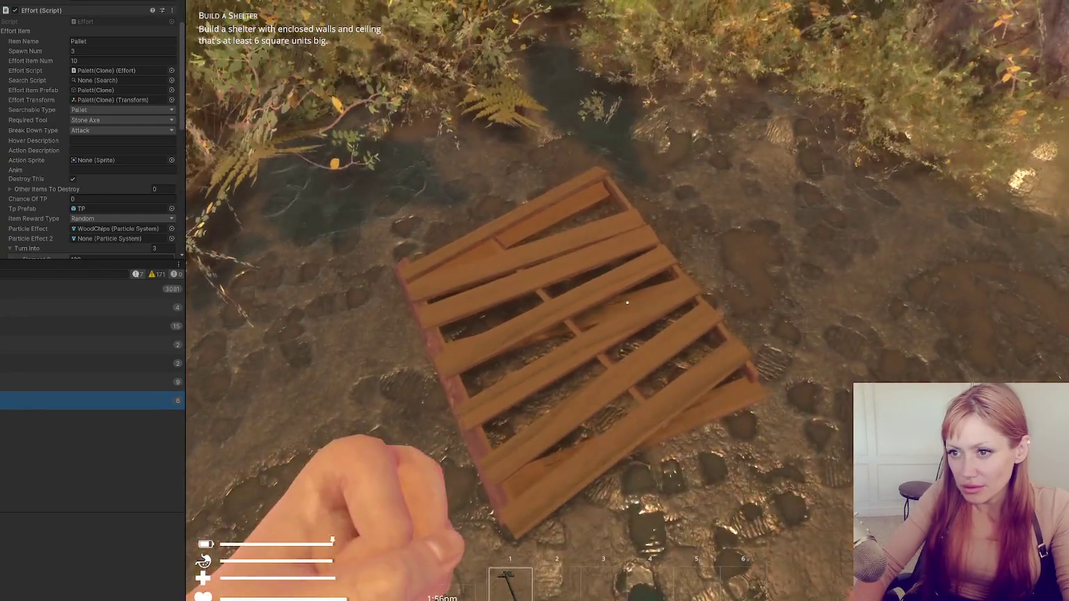
Pause the game and open the logged Console message's source line in FightControls.cs
{"action": "key", "text": "Escape"}
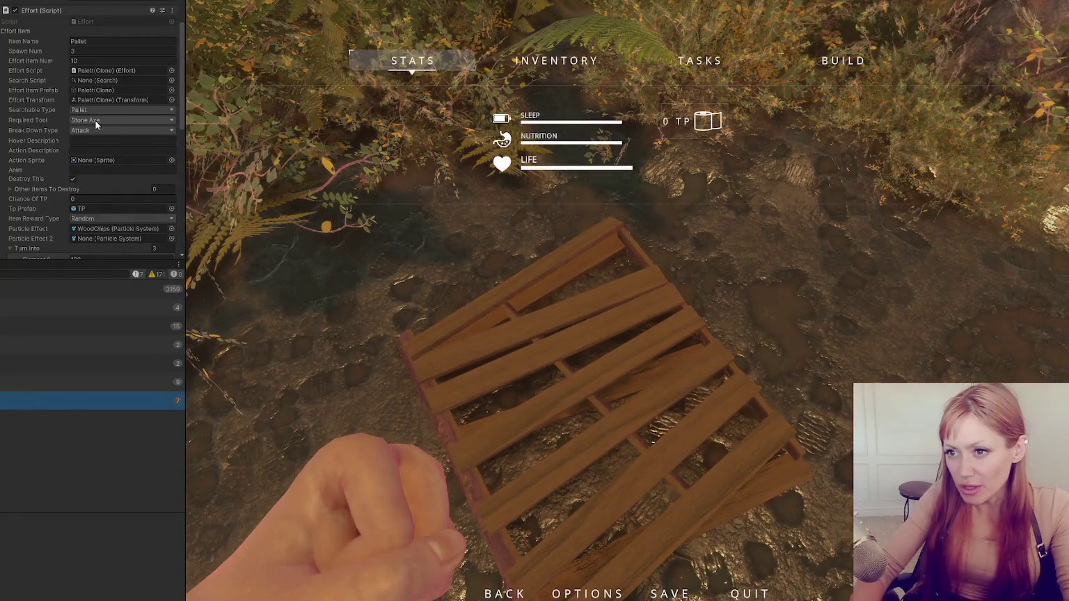
{"action": "left_click", "coordinate": [96, 121]}
{"action": "double_click", "coordinate": [6, 387]}
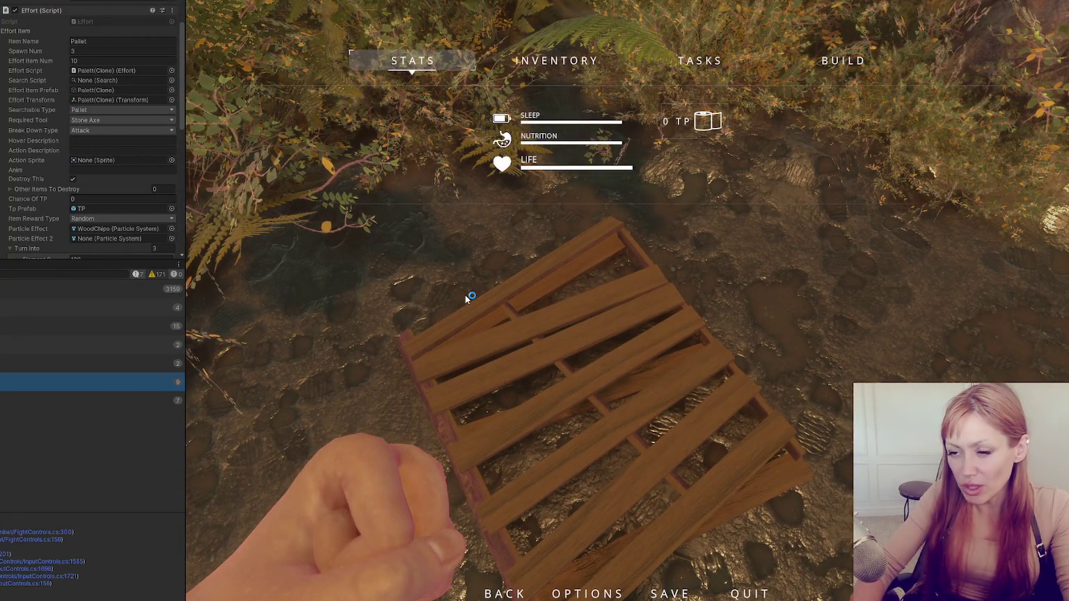
{"action": "key", "text": "Up"}
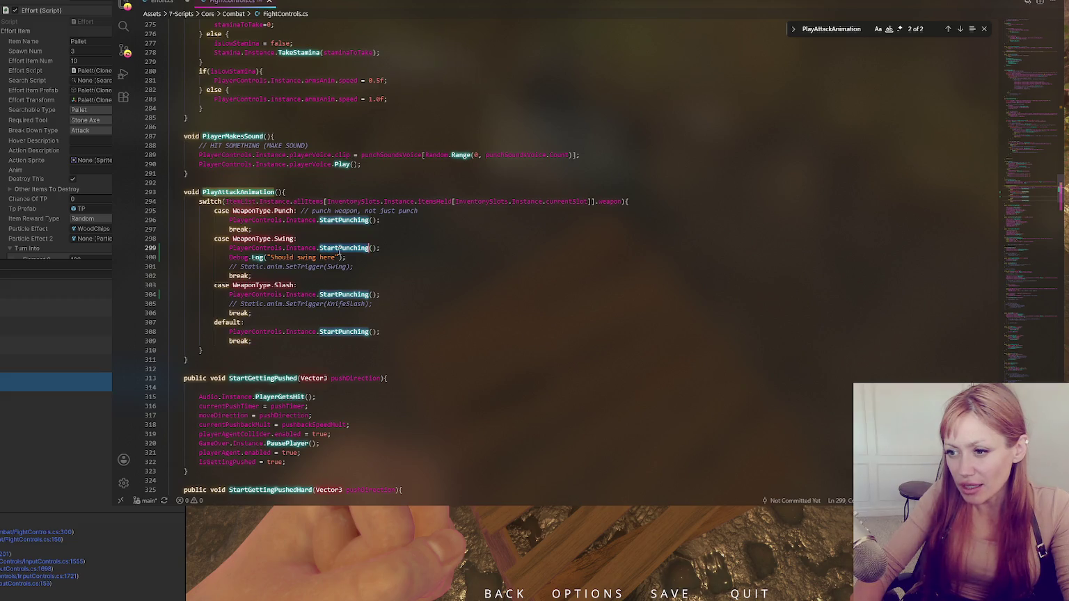
Scroll through PlayAttackAnimation's weapon cases and the functions below in FightControls.cs
{"action": "scroll", "coordinate": [339, 251], "scroll_direction": "down", "scroll_amount": 5}
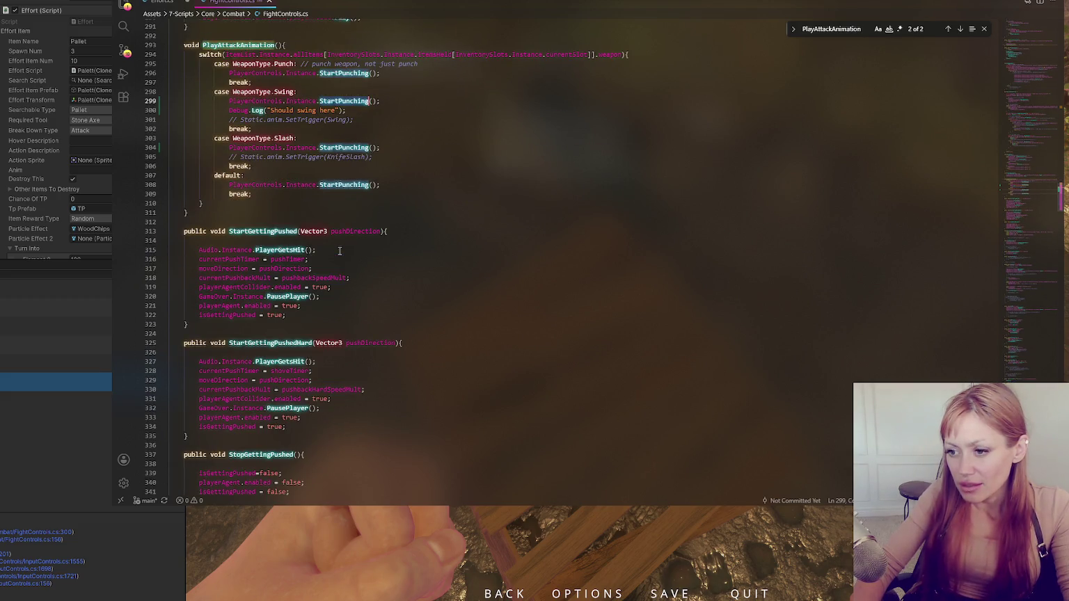
{"action": "scroll", "coordinate": [338, 251], "scroll_direction": "down", "scroll_amount": 7}
{"action": "scroll", "coordinate": [330, 252], "scroll_direction": "down", "scroll_amount": 8}
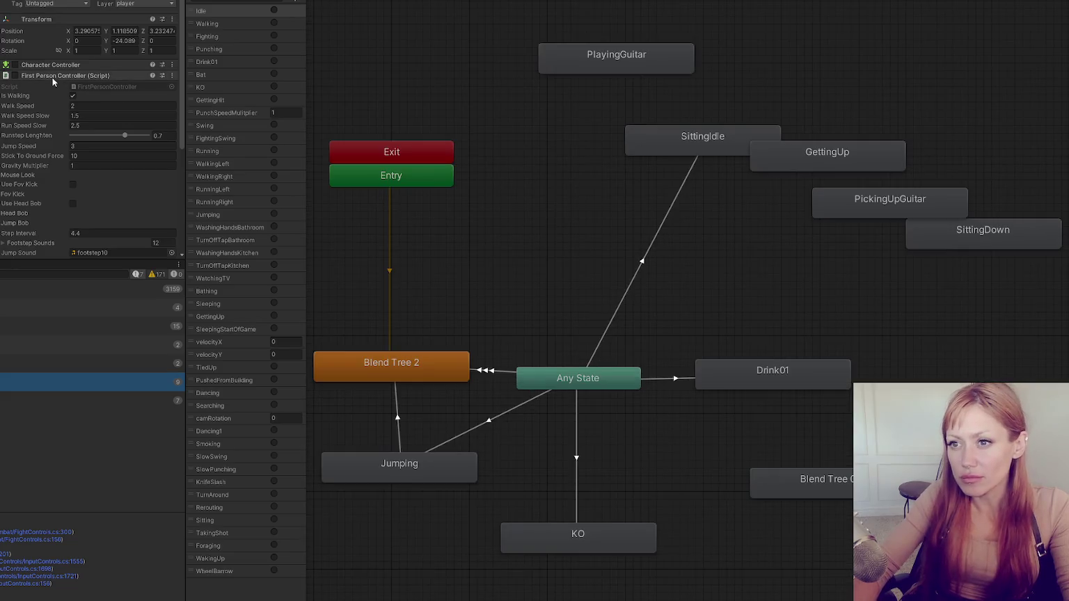
Open the Fighting layer and inspect the Punching state and Any State to Attack SubState transition
{"action": "scroll", "coordinate": [472, 223], "scroll_direction": "down", "scroll_amount": 5}
{"action": "scroll", "coordinate": [523, 218], "scroll_direction": "up", "scroll_amount": 4}
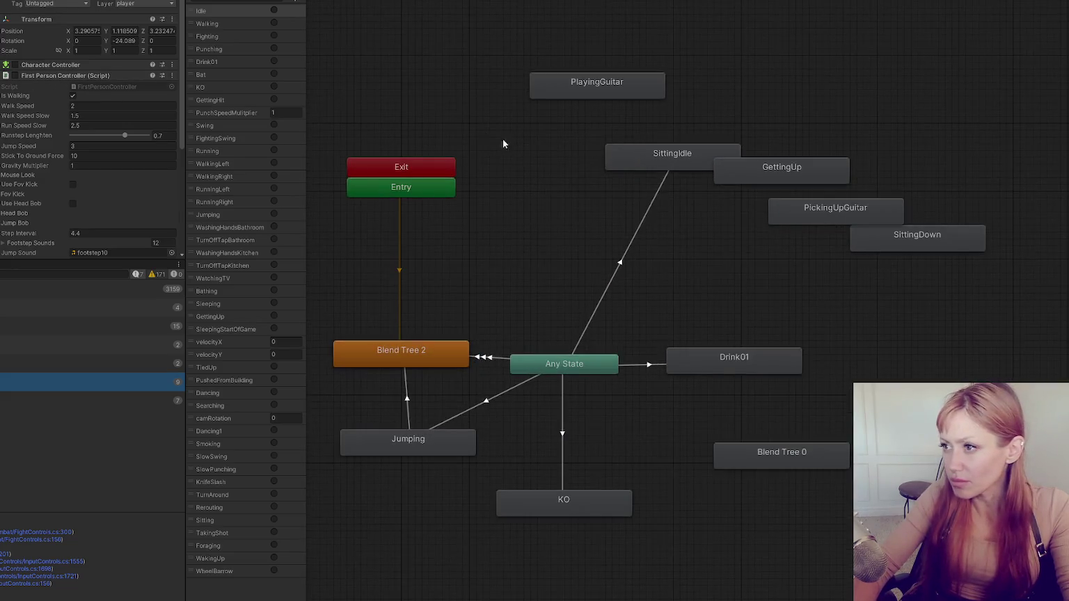
{"action": "left_click", "coordinate": [209, 3]}
{"action": "left_click", "coordinate": [233, 33]}
{"action": "left_click_drag", "start_coordinate": [508, 150], "coordinate": [698, 227]}
{"action": "scroll", "coordinate": [698, 232], "scroll_direction": "down", "scroll_amount": 2}
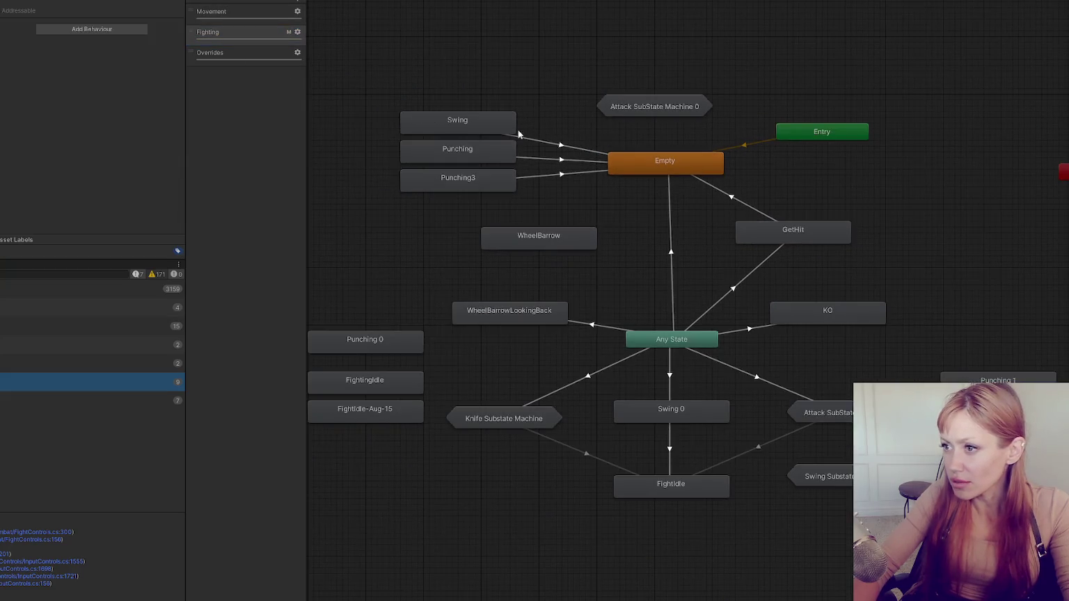
{"action": "left_click", "coordinate": [472, 151]}
{"action": "left_click", "coordinate": [550, 161]}
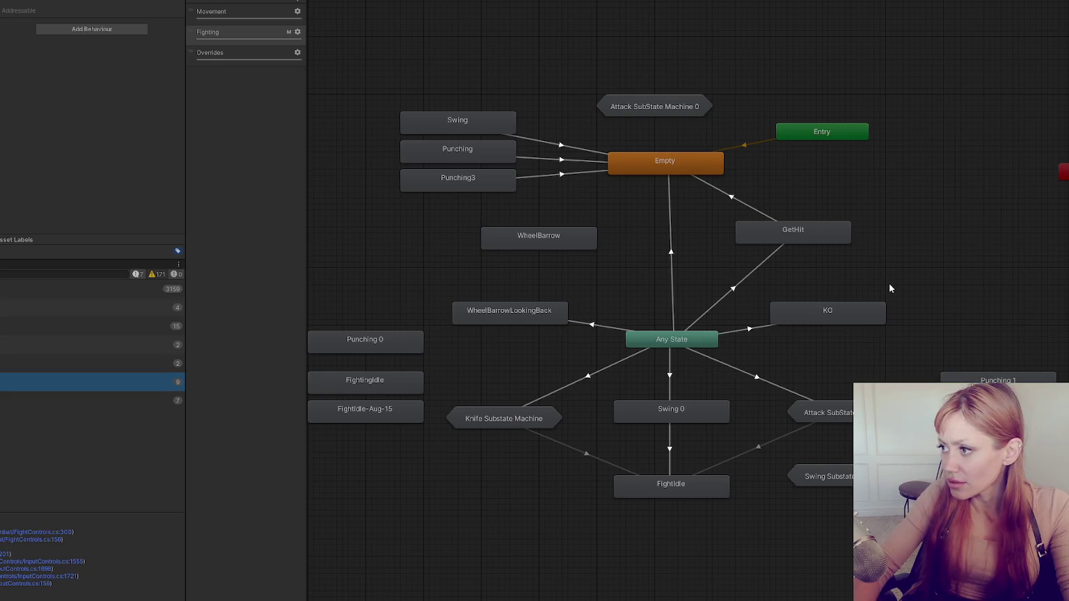
{"action": "left_click", "coordinate": [778, 387]}
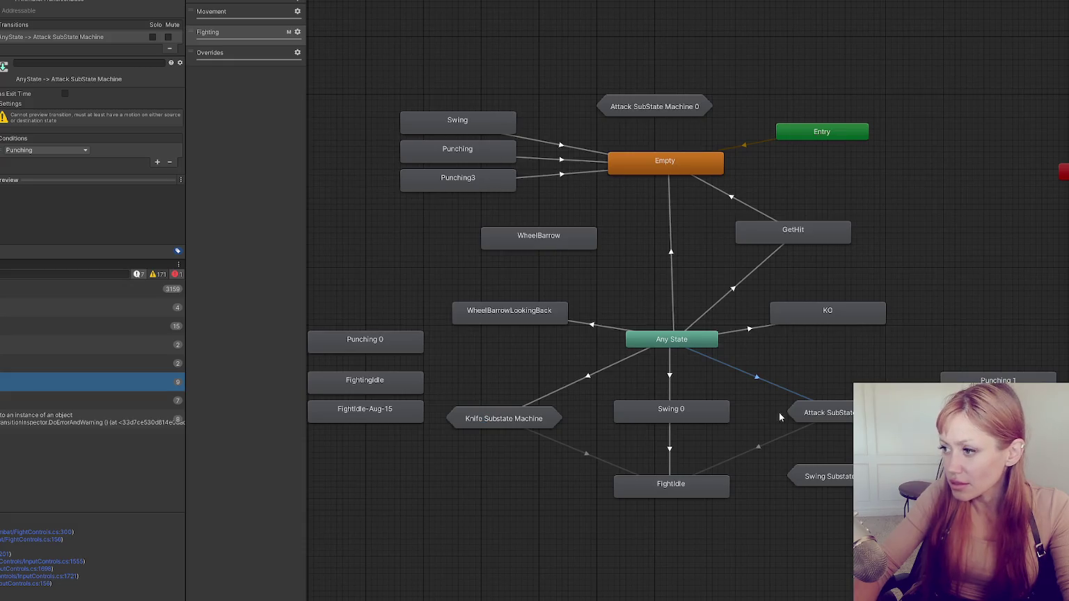
Enter Attack SubState Machine, inspect its jab states including JabGood, then return to the Fighting layer
{"action": "double_click", "coordinate": [829, 416]}
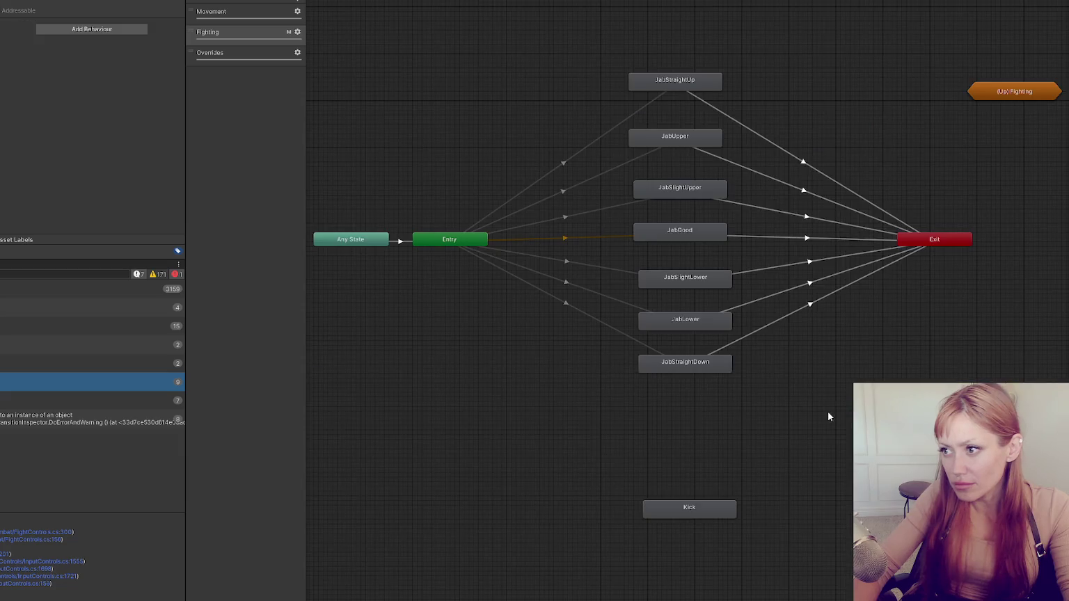
{"action": "left_click", "coordinate": [696, 80]}
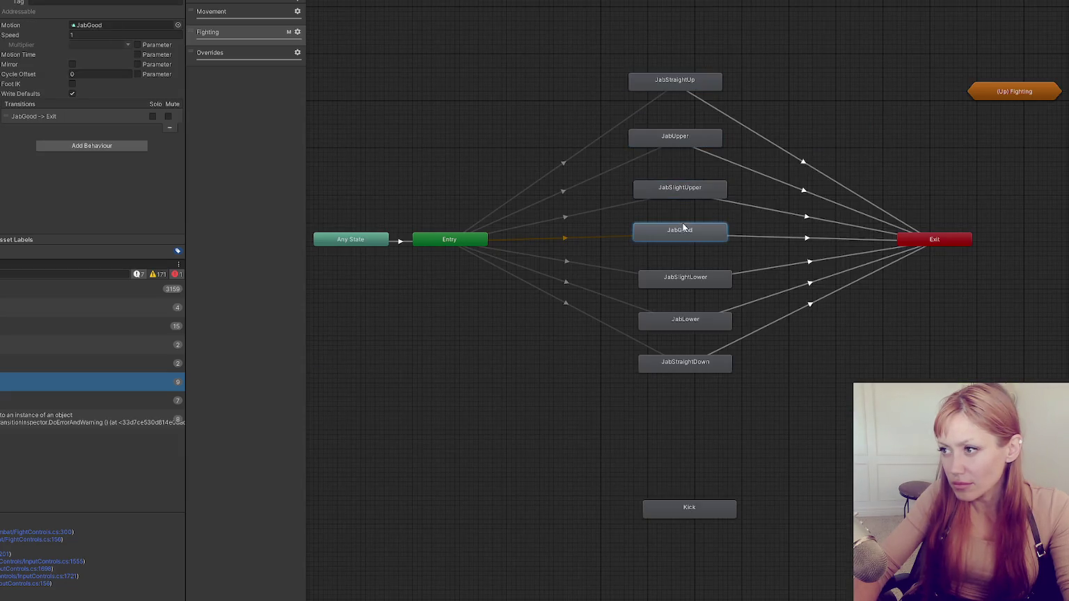
{"action": "left_click", "coordinate": [694, 333]}
{"action": "left_click", "coordinate": [334, 1]}
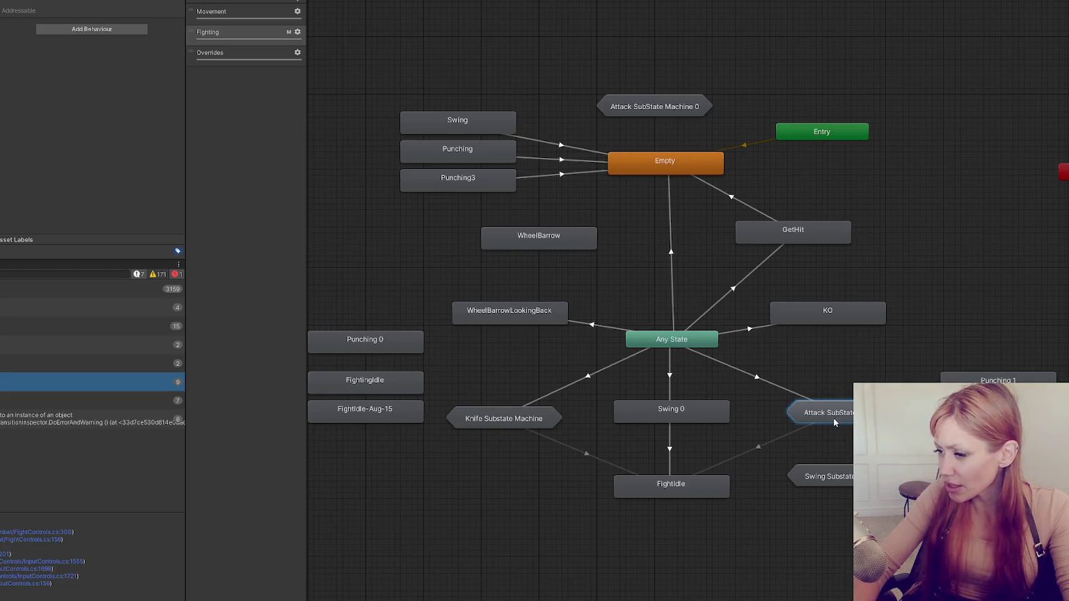
Check the Attack SubState to FightIdle transition and recheck Any State's Punching condition
{"action": "left_click", "coordinate": [778, 438]}
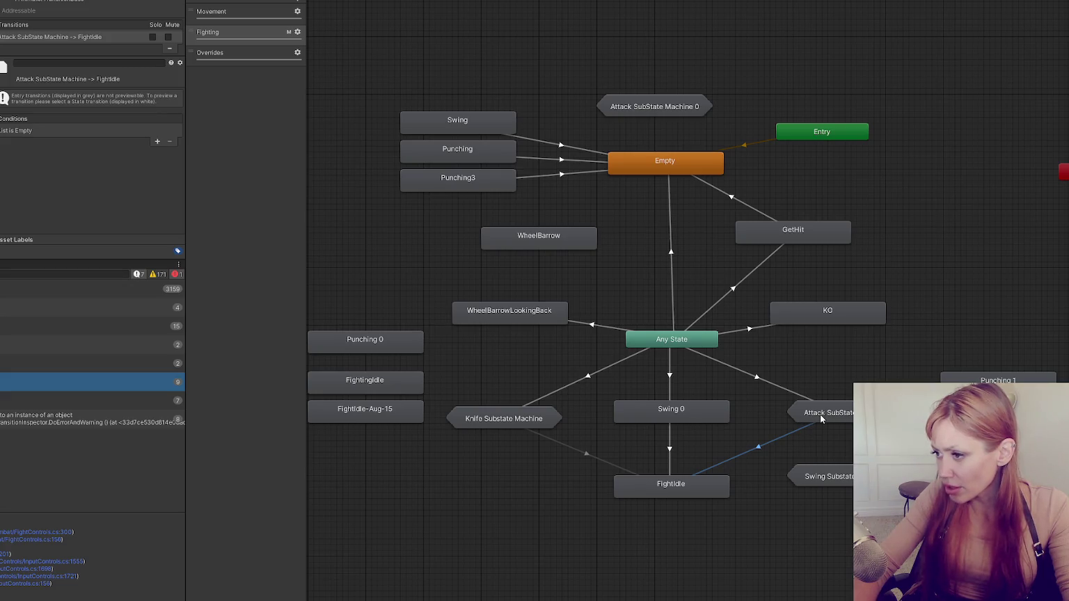
{"action": "left_click", "coordinate": [822, 418]}
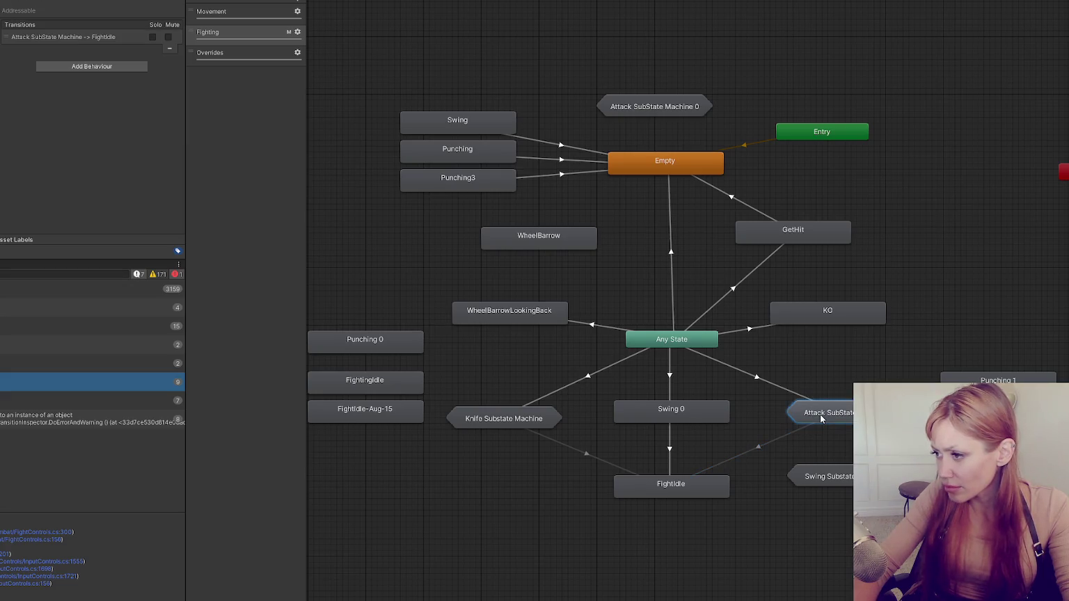
{"action": "left_click", "coordinate": [784, 389]}
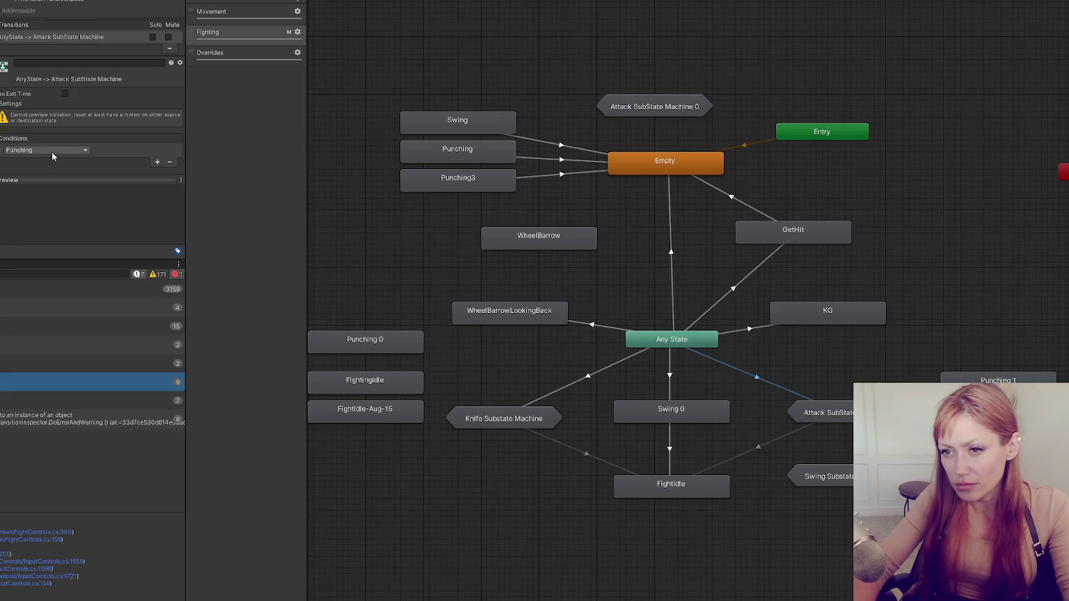
{"action": "key", "text": "alt+Tab"}
{"action": "scroll", "coordinate": [315, 205], "scroll_direction": "up", "scroll_amount": 10}
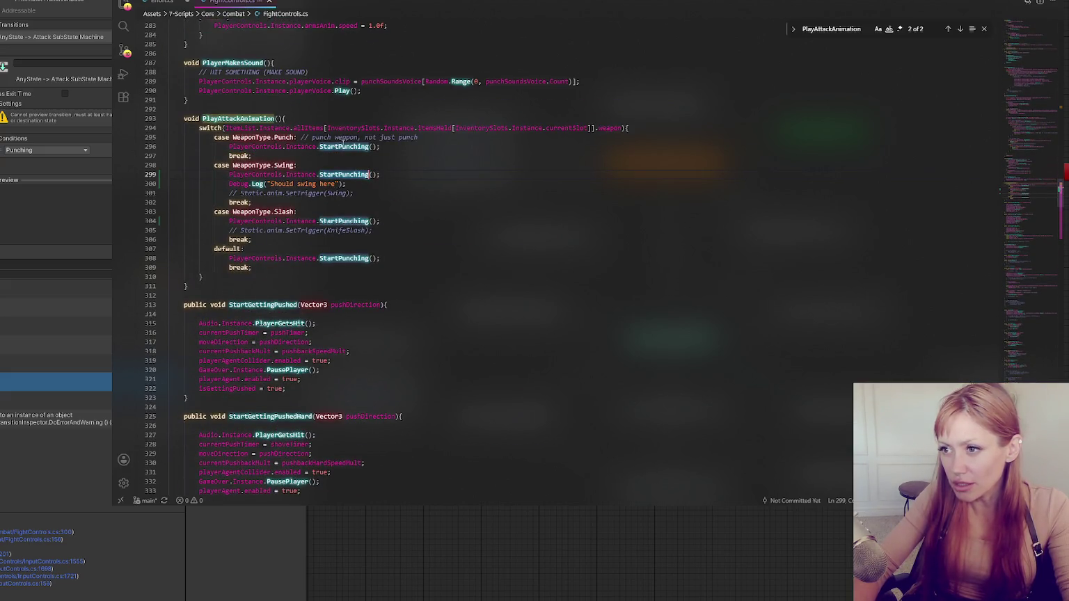
Find StartPunching's SetArmsAnim(Punching) call in PlayerControls.cs, then clear Unity's Project search filter
{"action": "key", "text": "alt+Tab"}
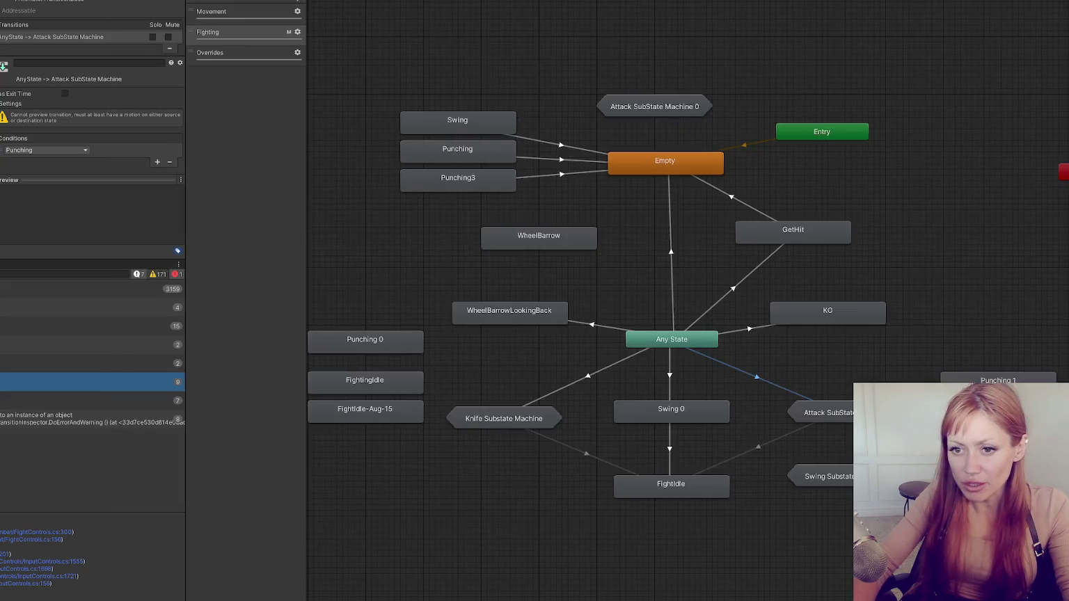
{"action": "left_click", "coordinate": [3, 265]}
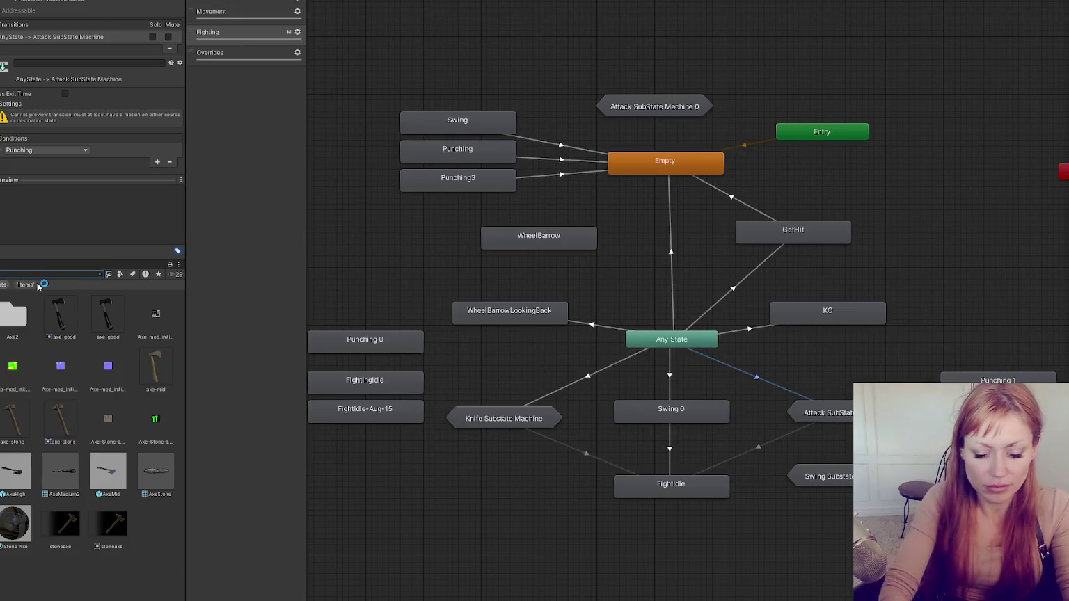
{"action": "left_click", "coordinate": [32, 311]}
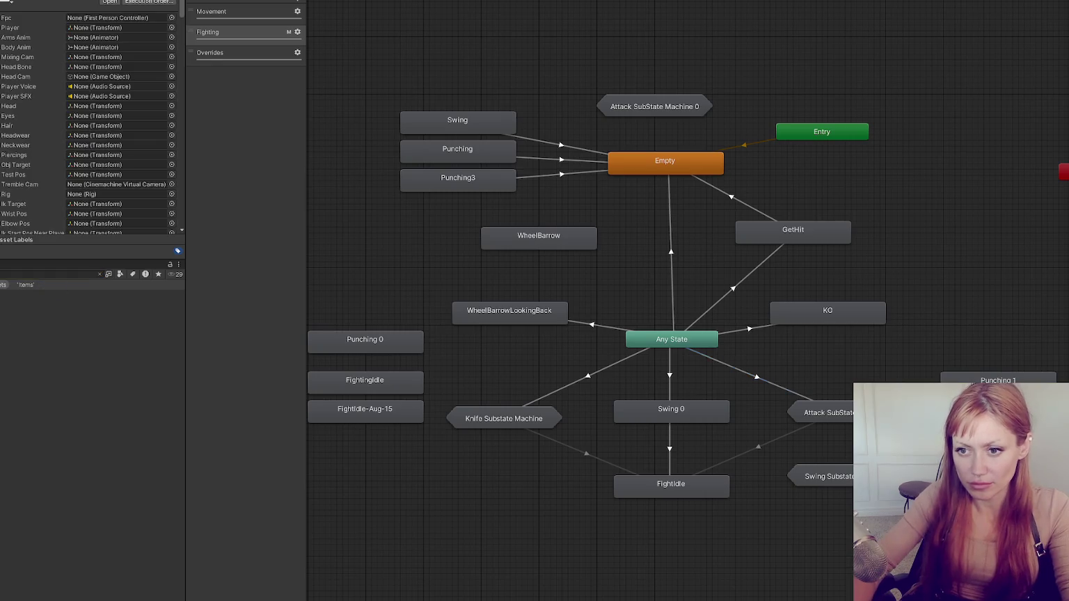
{"action": "key", "text": "ctrl+f"}
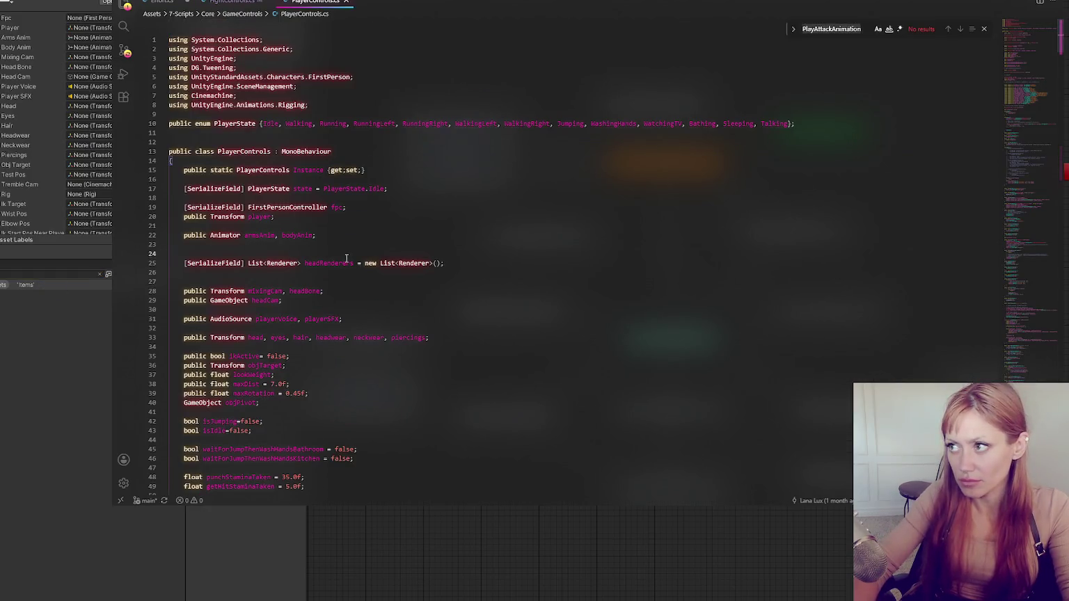
{"action": "type", "text": "StartPunching"}
{"action": "left_click", "coordinate": [238, 267]}
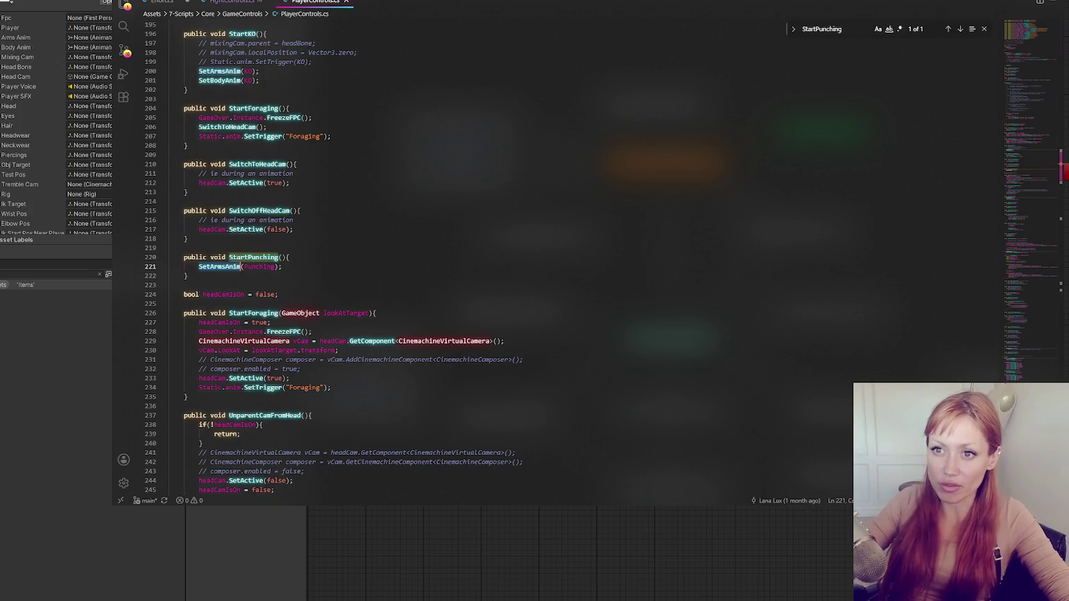
{"action": "key", "text": "alt+Tab"}
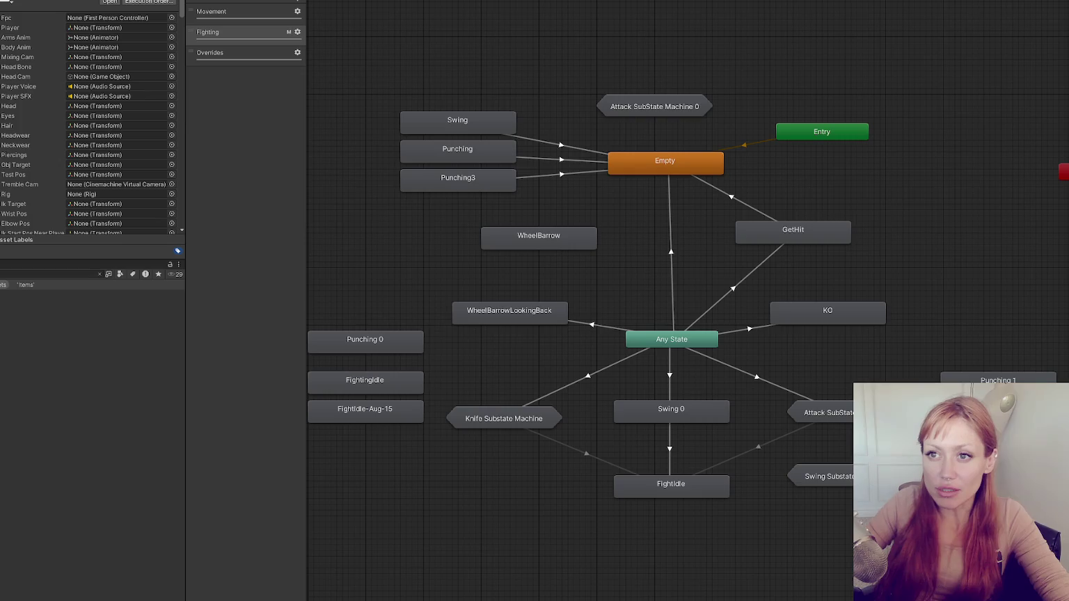
{"action": "left_click", "coordinate": [99, 273]}
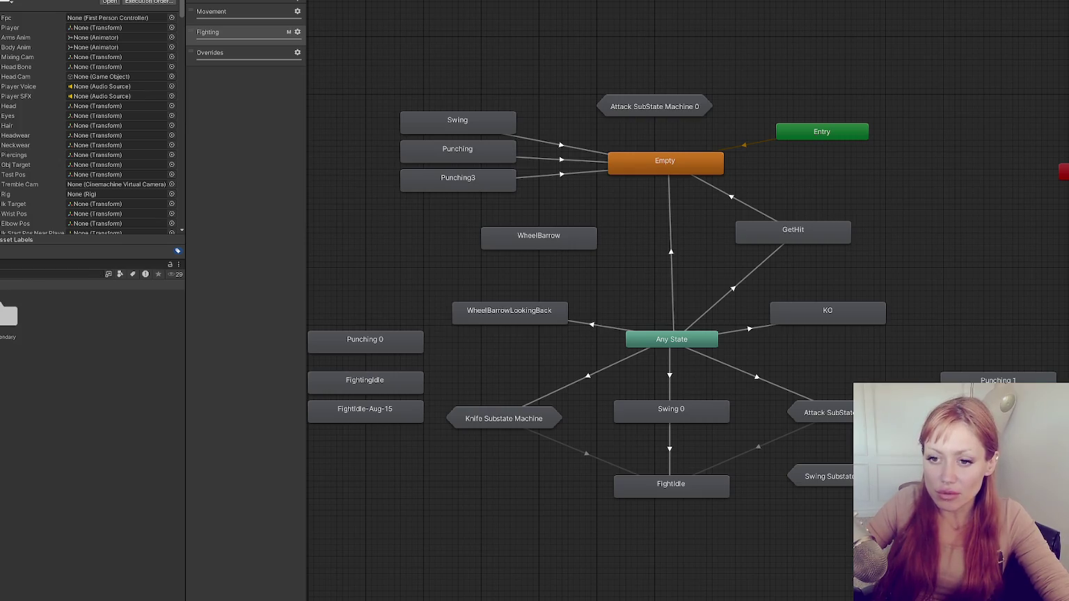
Inspect the second Main scene asset, then reselect the Any State to Attack SubState transition
{"action": "left_click", "coordinate": [108, 367]}
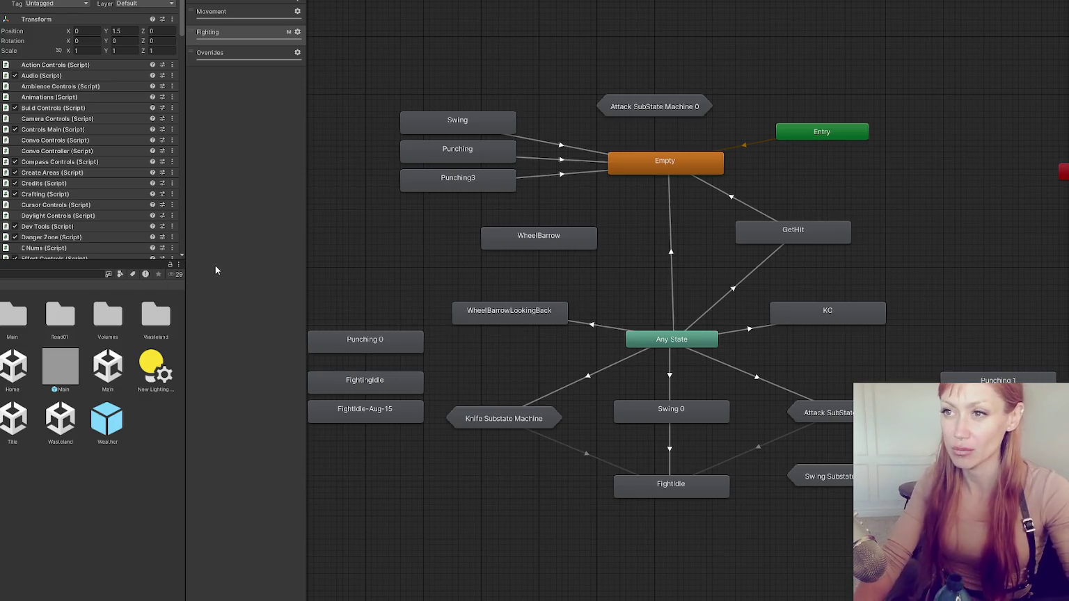
{"action": "left_click", "coordinate": [811, 400]}
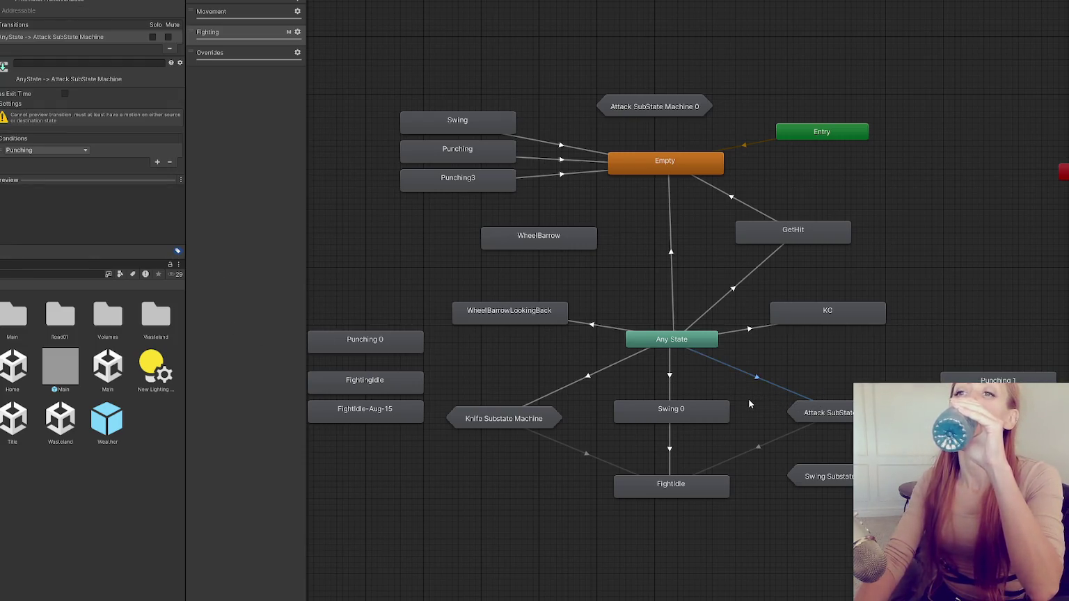
Recheck StartPunching's SetArmsAnim call, then select Player-Arms and expand its Animator component
{"action": "key", "text": "alt+Tab"}
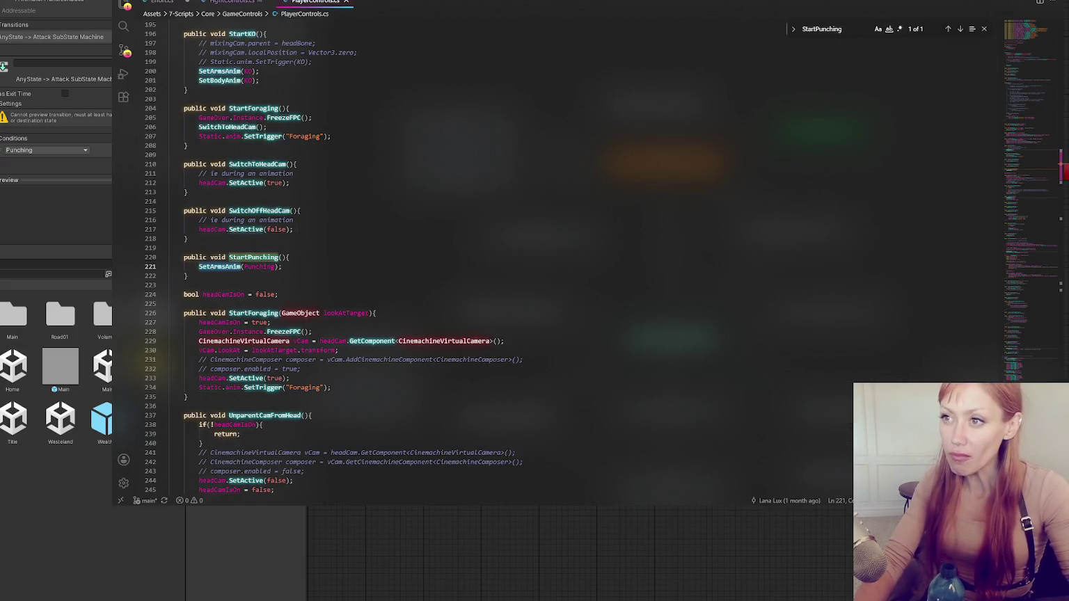
{"action": "left_click", "coordinate": [241, 267]}
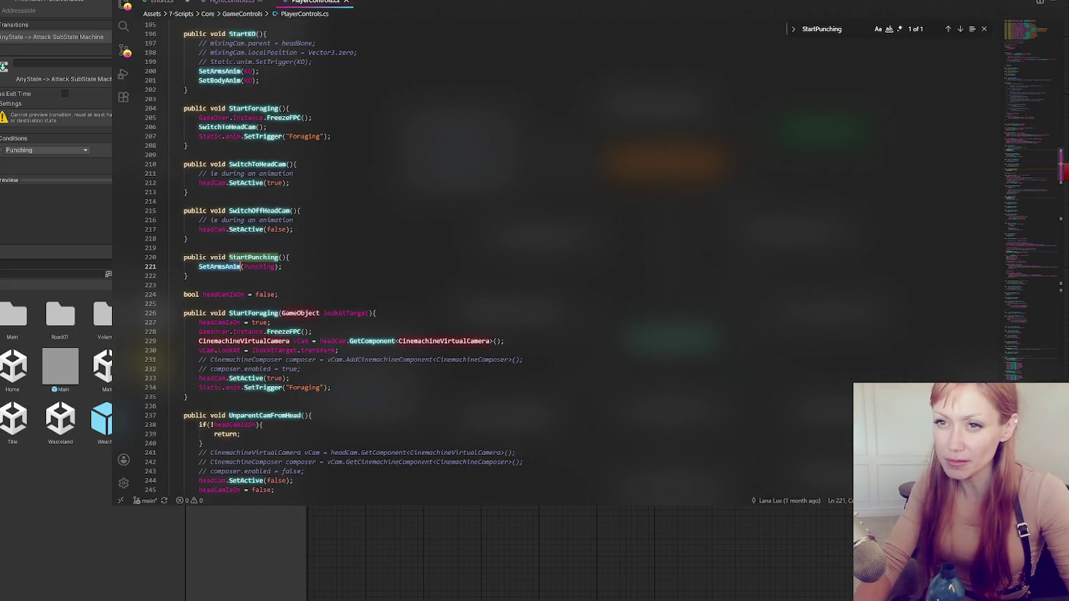
{"action": "key", "text": "alt+Tab"}
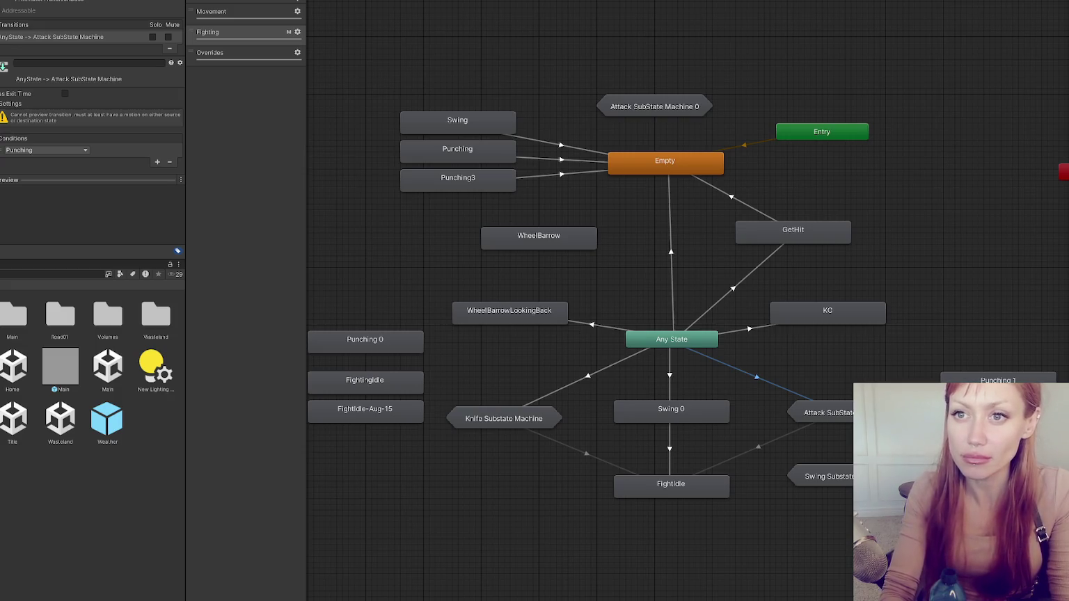
{"action": "left_click", "coordinate": [4, 112]}
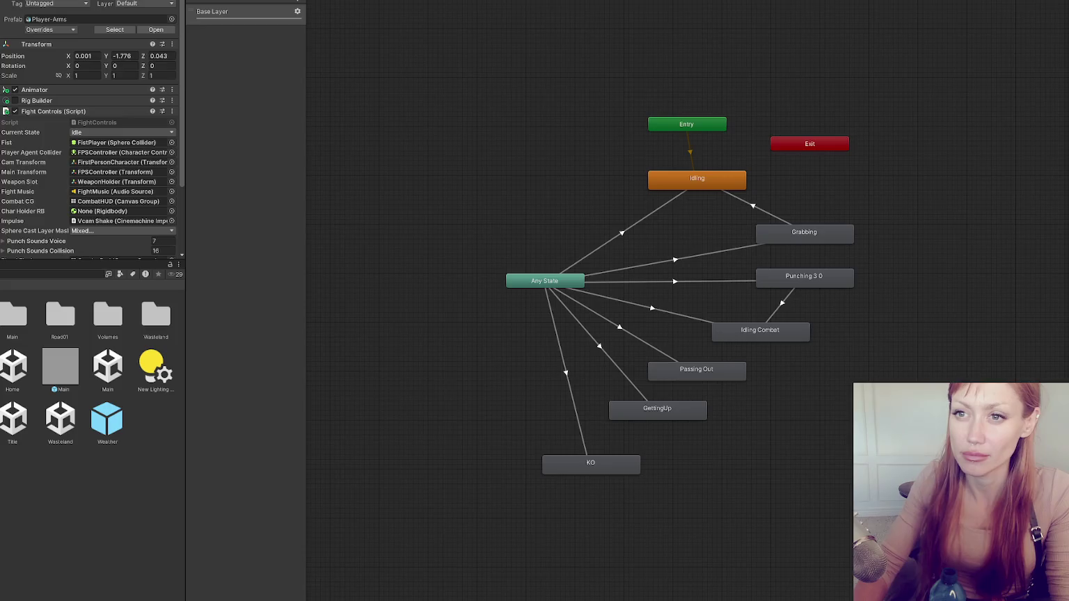
{"action": "left_click", "coordinate": [79, 112]}
{"action": "left_click", "coordinate": [35, 90]}
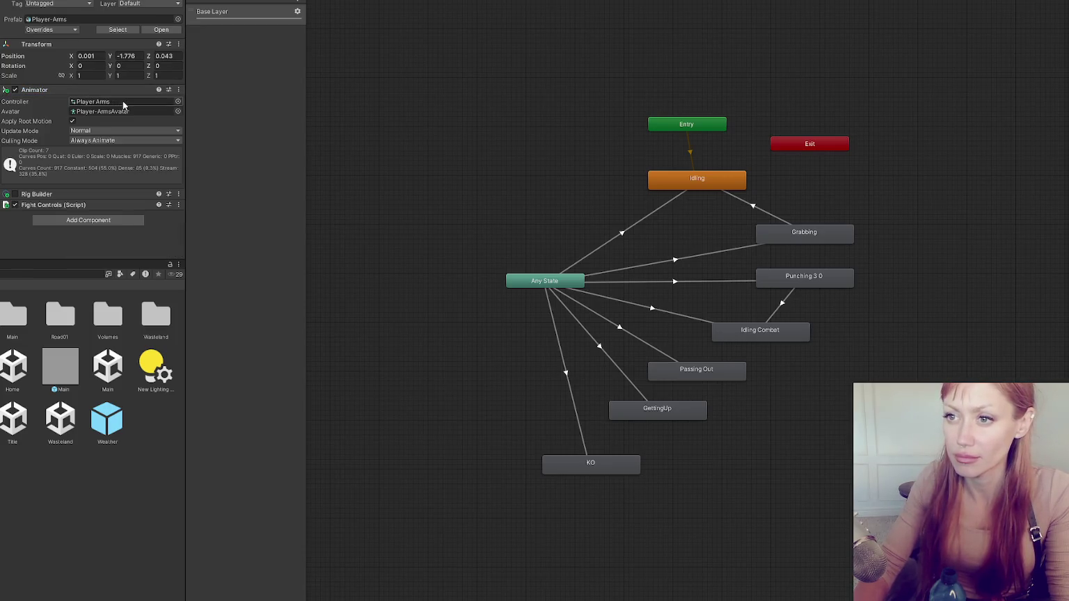
Frame the arms animator and inspect the Any State to Punching 3 0 transition's Punching condition and clip
{"action": "scroll", "coordinate": [701, 201], "scroll_direction": "up", "scroll_amount": 3}
{"action": "key", "text": "a"}
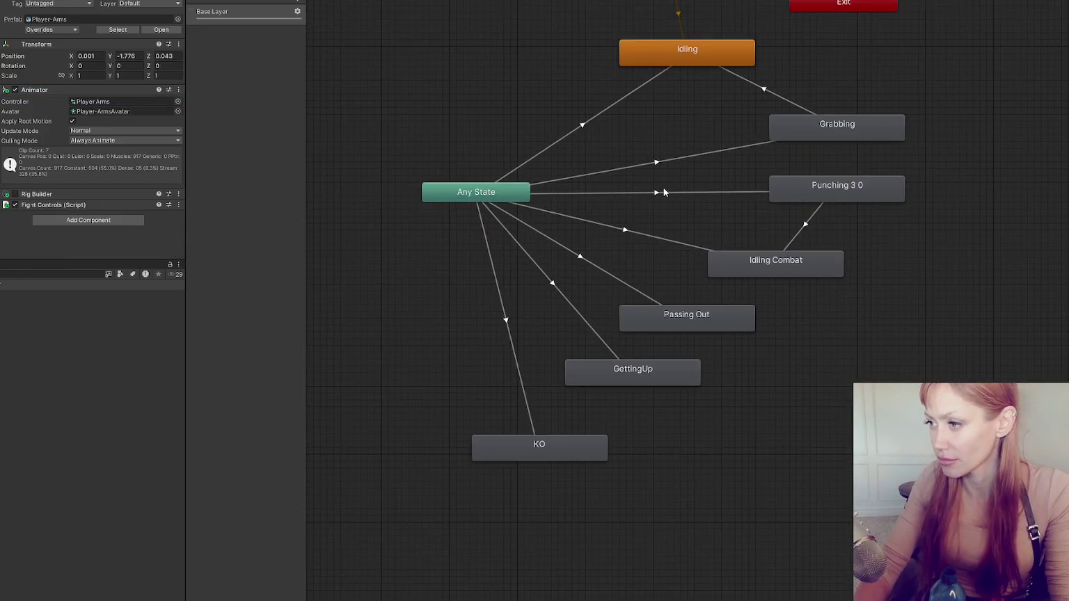
{"action": "left_click", "coordinate": [722, 248]}
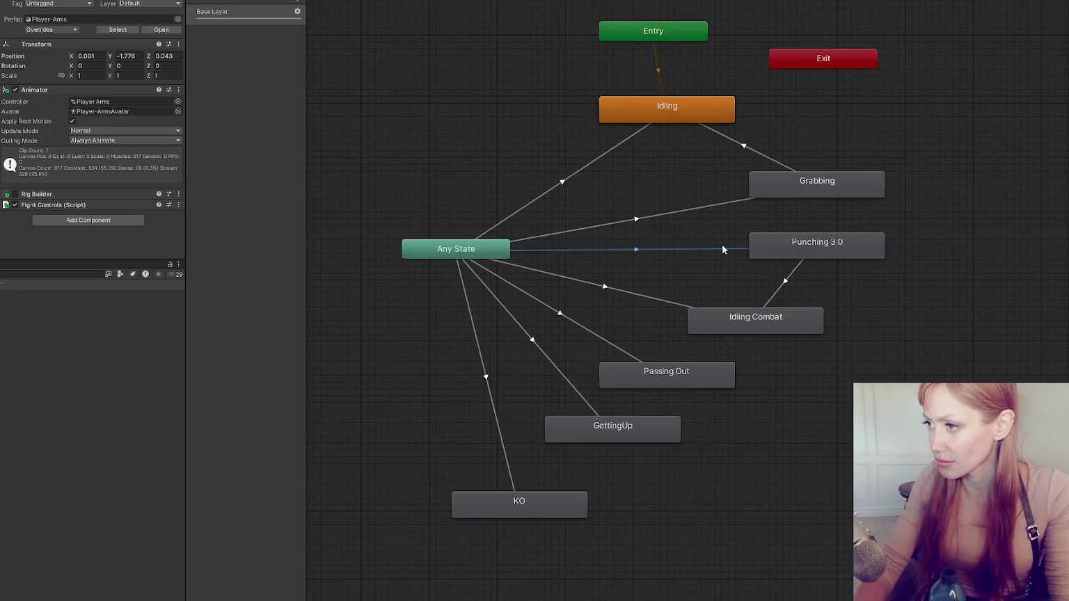
{"action": "left_click", "coordinate": [209, 2]}
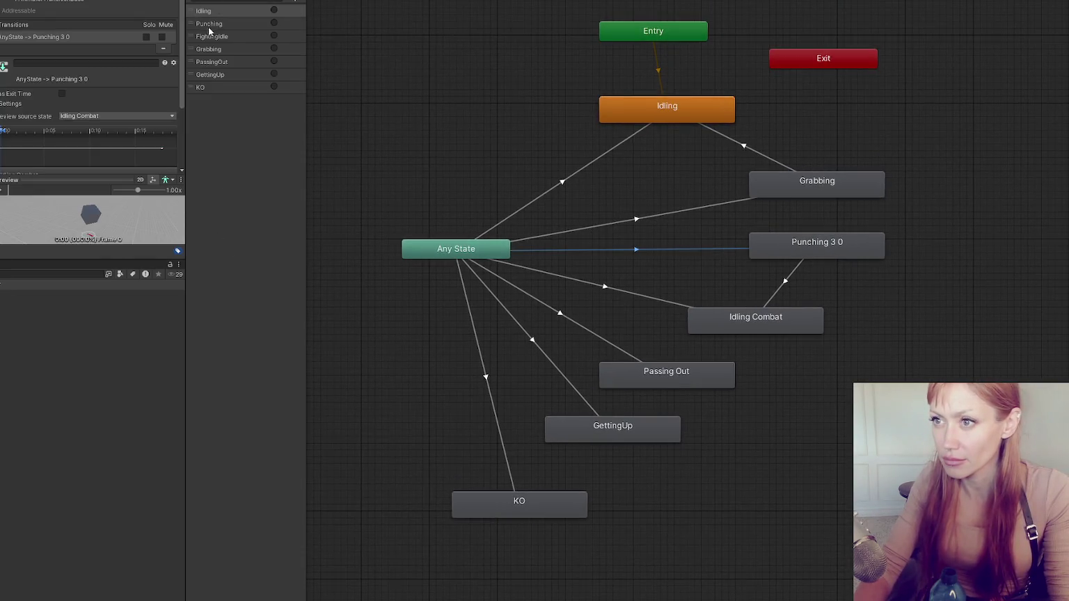
{"action": "left_click", "coordinate": [85, 180]}
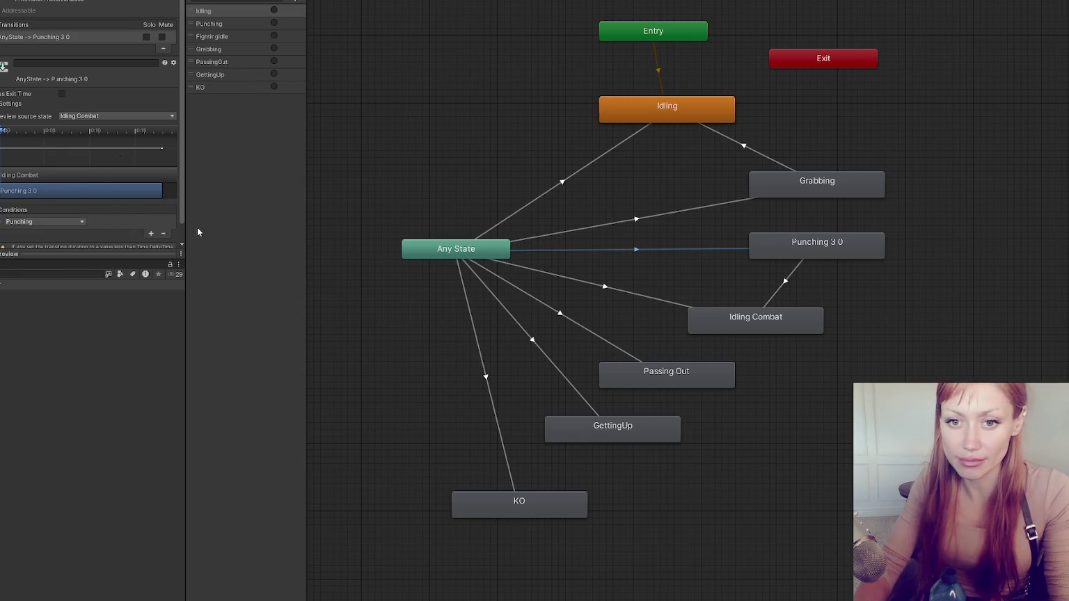
{"action": "scroll", "coordinate": [126, 204], "scroll_direction": "down", "scroll_amount": 1}
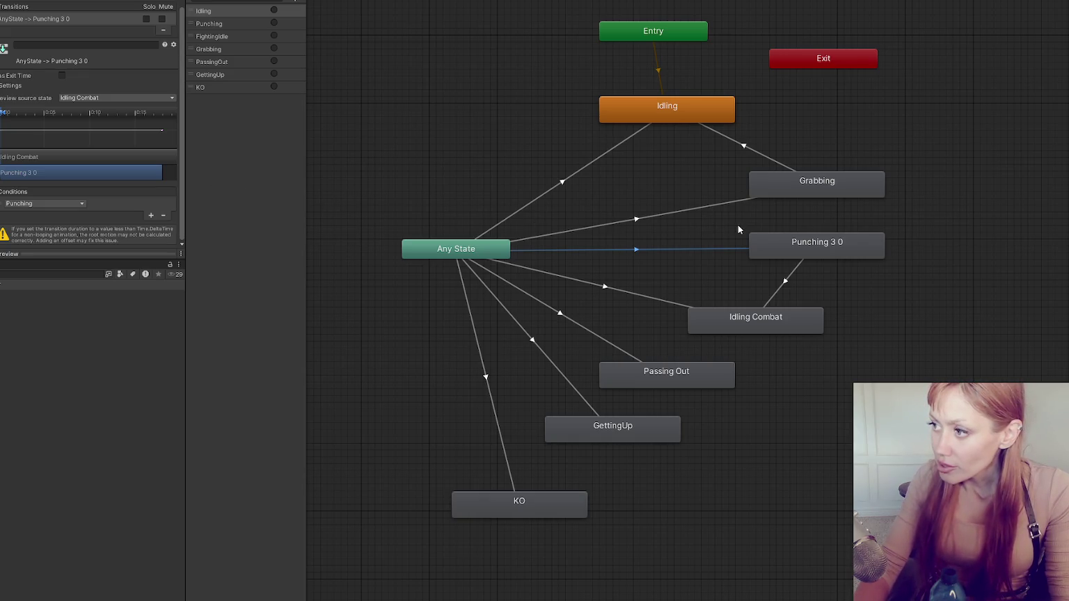
{"action": "double_click", "coordinate": [790, 255]}
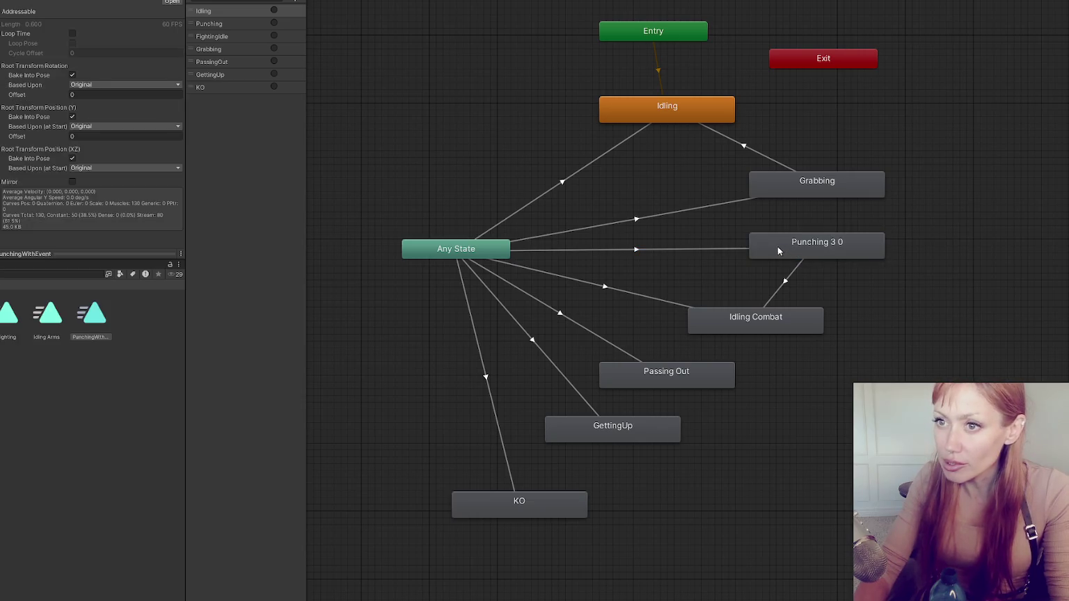
Open the PunchingWithEvent timeline and select its animation event's PunchExtended function name
{"action": "left_click", "coordinate": [172, 2]}
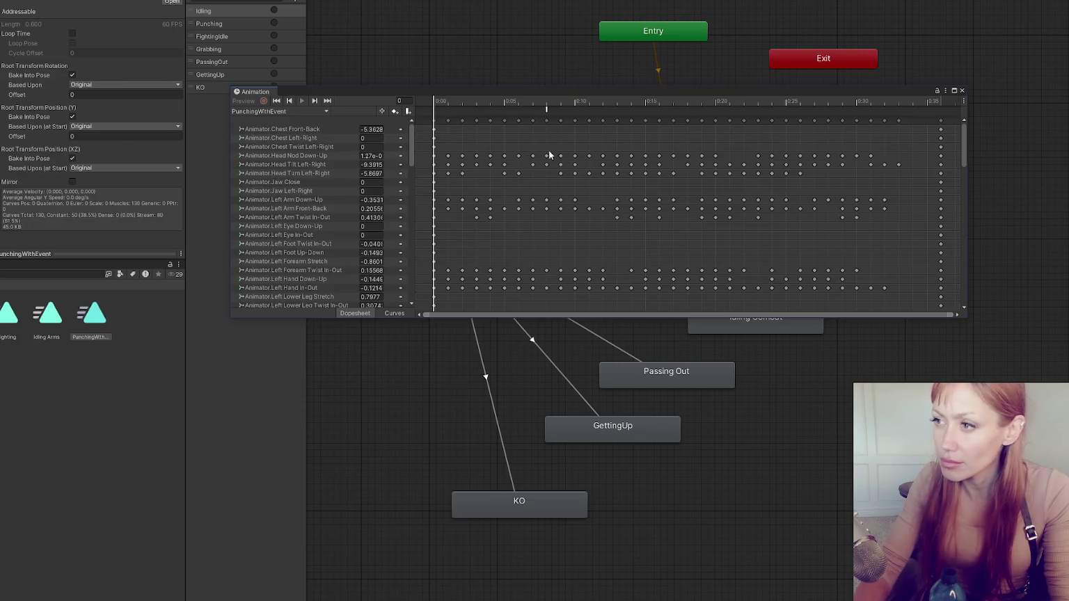
{"action": "left_click", "coordinate": [547, 109]}
{"action": "scroll", "coordinate": [923, 140], "scroll_direction": "up", "scroll_amount": 1}
{"action": "scroll", "coordinate": [915, 138], "scroll_direction": "down", "scroll_amount": 3}
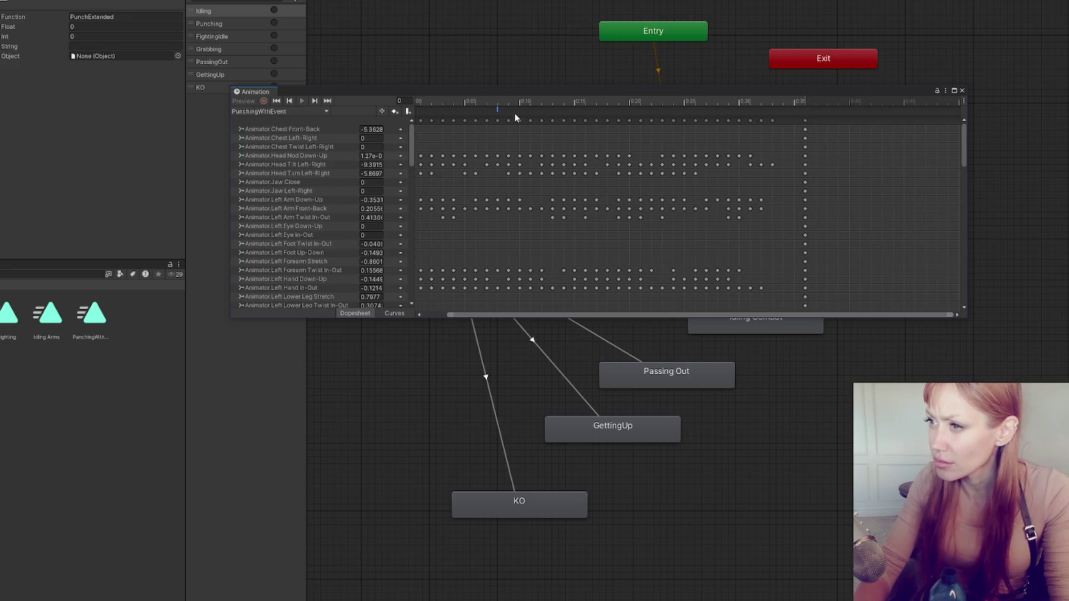
{"action": "mouse_move", "coordinate": [498, 110]}
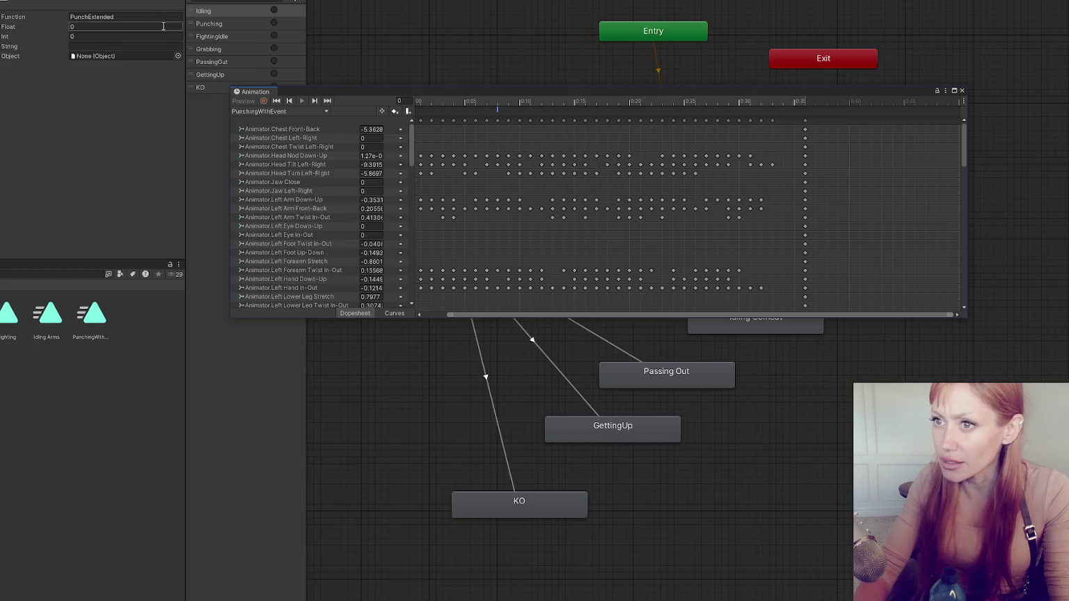
{"action": "left_click", "coordinate": [90, 16]}
Search the code for PunchExtended, then return to Unity and select Player-Arms
{"action": "key", "text": "alt+Tab"}
{"action": "key", "text": "ctrl+f"}
{"action": "type", "text": "PunchExtended"}
{"action": "key", "text": "alt+Tab"}
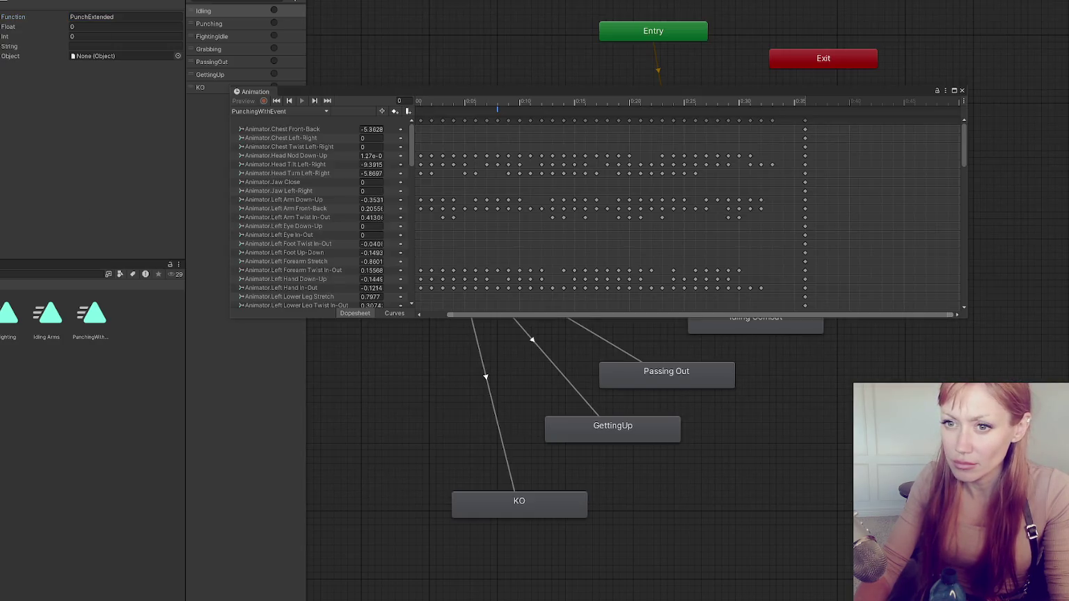
{"action": "left_click", "coordinate": [87, 205]}
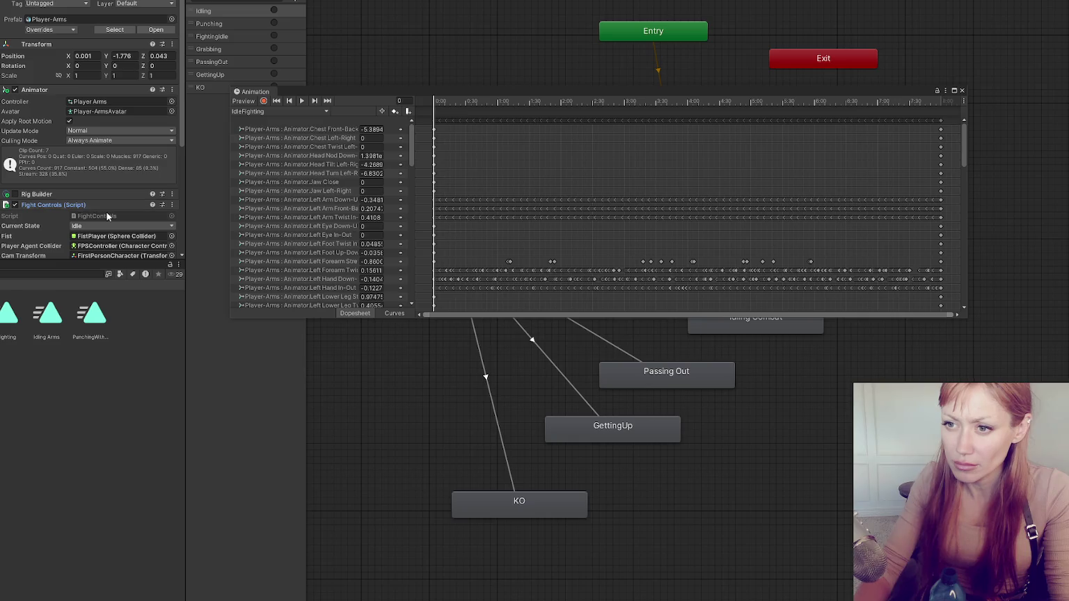
Open FightControls.cs and review the PunchExtended method and its CalculateAttackTypeThenAttack call
{"action": "double_click", "coordinate": [108, 216]}
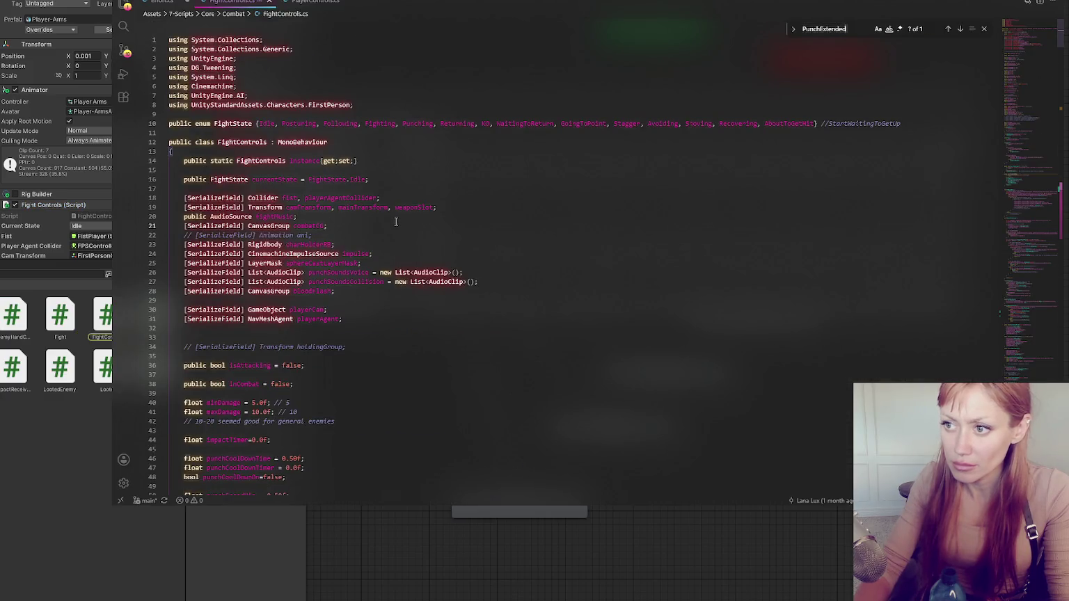
{"action": "left_click", "coordinate": [959, 29]}
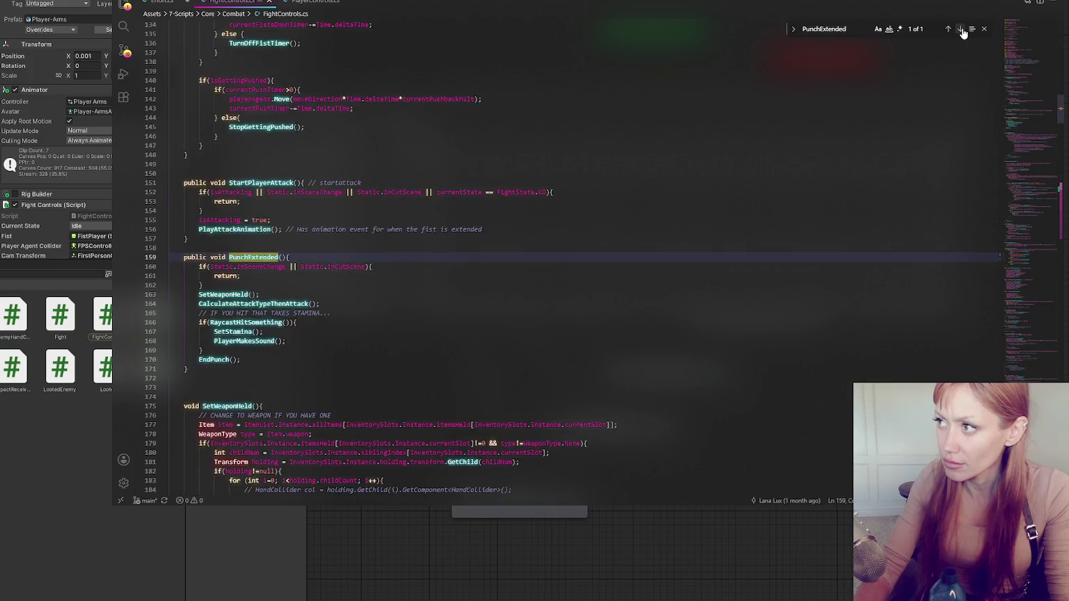
{"action": "scroll", "coordinate": [360, 280], "scroll_direction": "down", "scroll_amount": 2}
{"action": "left_click", "coordinate": [308, 254]}
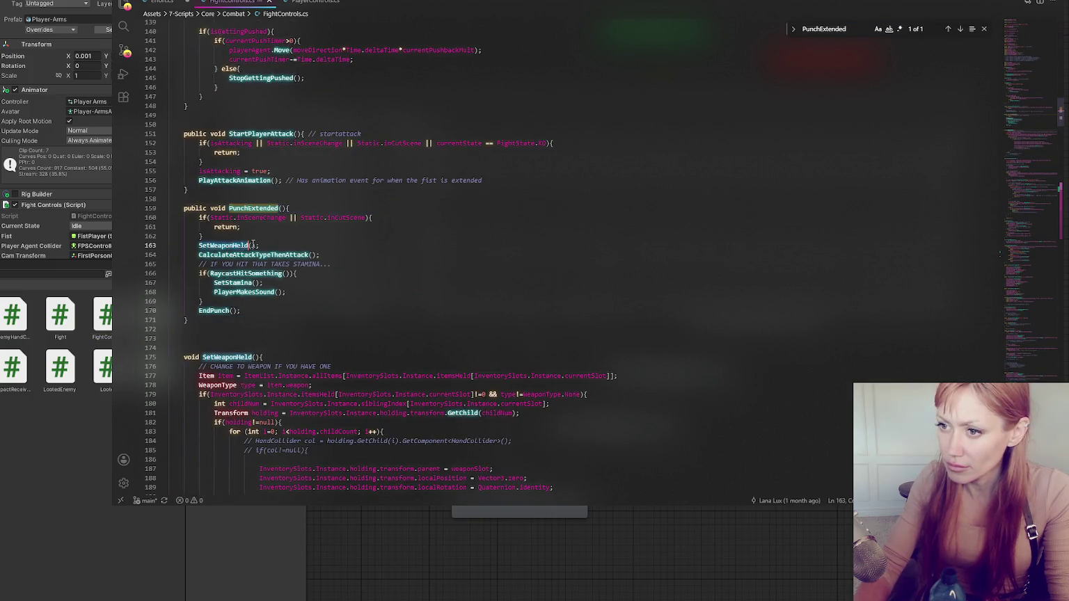
{"action": "scroll", "coordinate": [396, 222], "scroll_direction": "down", "scroll_amount": 3}
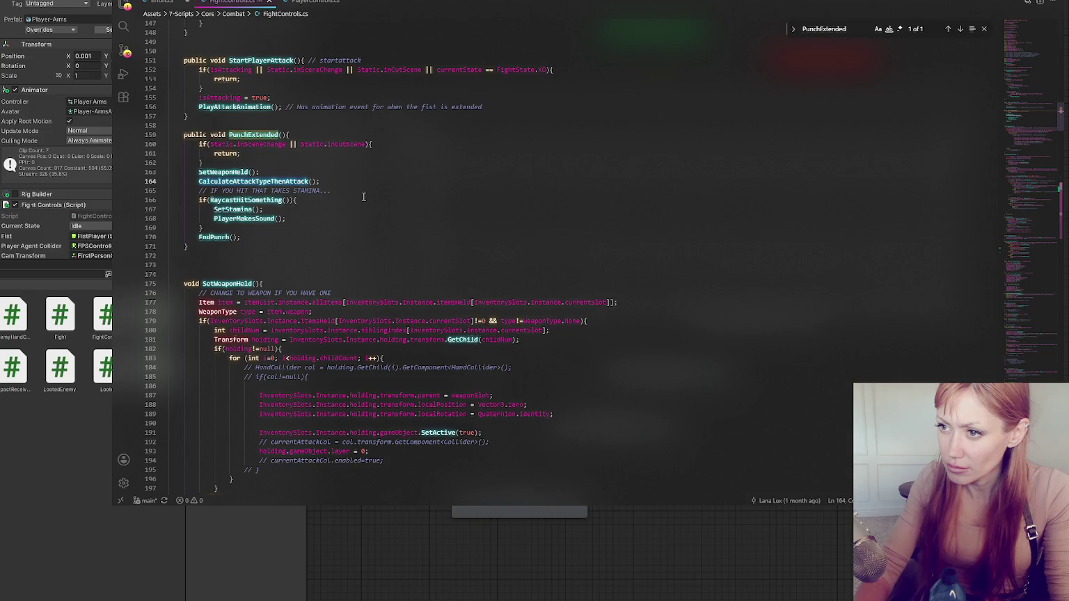
Search for SetWeaponHeld and examine its type!=WeaponType.None check on line 179
{"action": "double_click", "coordinate": [223, 172]}
{"action": "key", "text": "ctrl+f"}
{"action": "scroll", "coordinate": [357, 228], "scroll_direction": "down", "scroll_amount": 1}
{"action": "scroll", "coordinate": [357, 227], "scroll_direction": "down", "scroll_amount": 2}
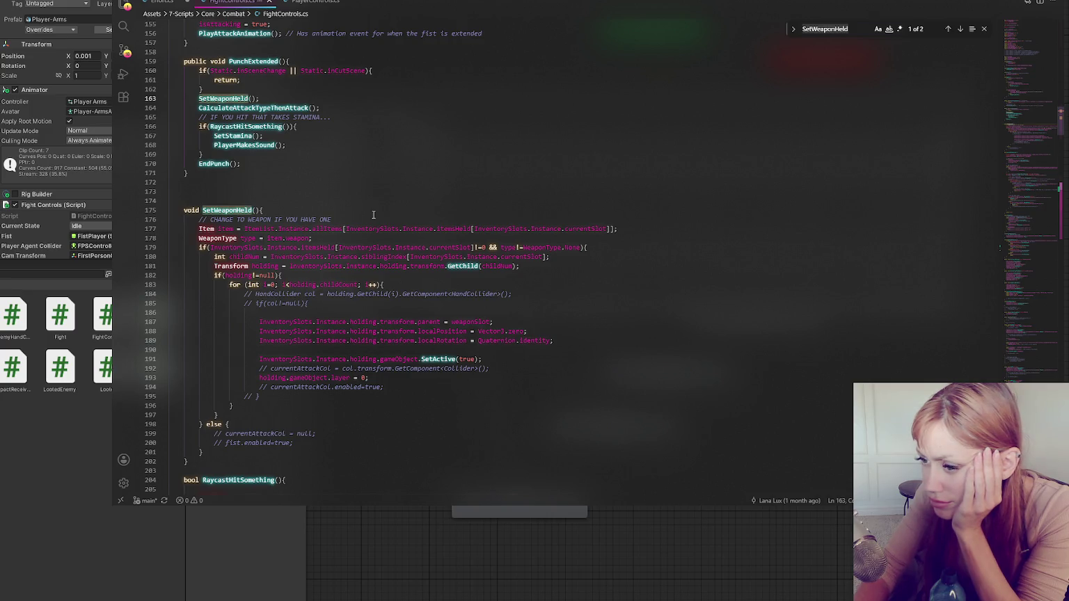
{"action": "scroll", "coordinate": [373, 215], "scroll_direction": "down", "scroll_amount": 3}
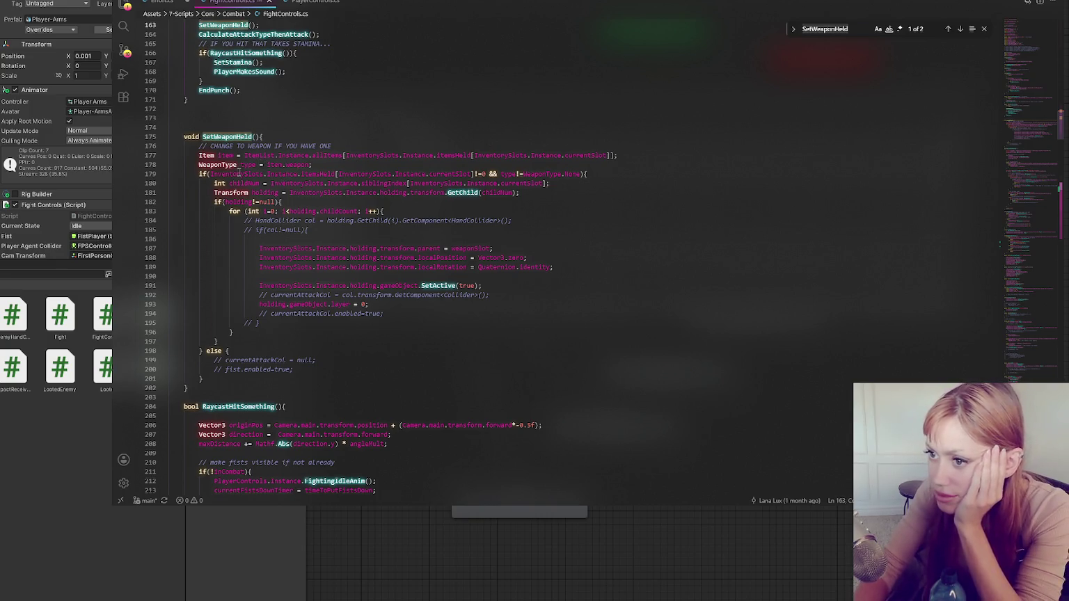
{"action": "left_click", "coordinate": [263, 175]}
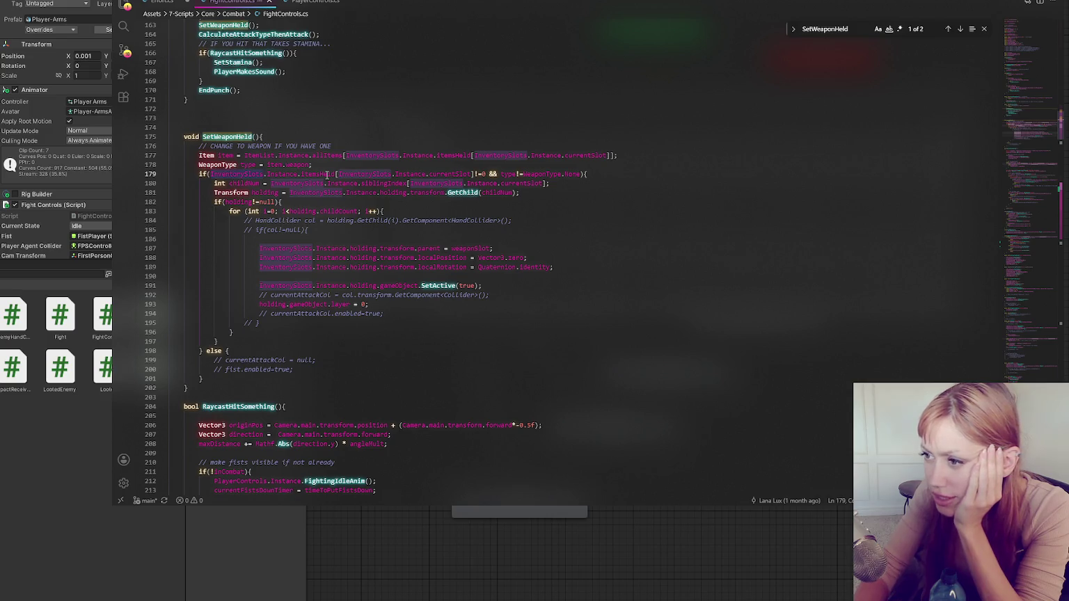
{"action": "left_click", "coordinate": [476, 174]}
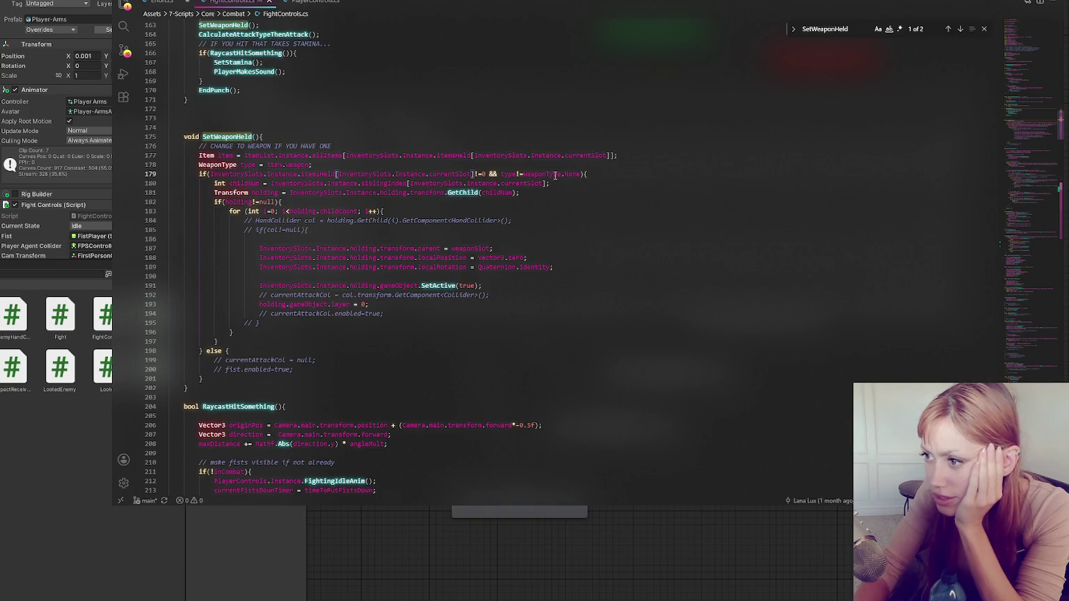
{"action": "left_click_drag", "start_coordinate": [500, 174], "coordinate": [577, 175]}
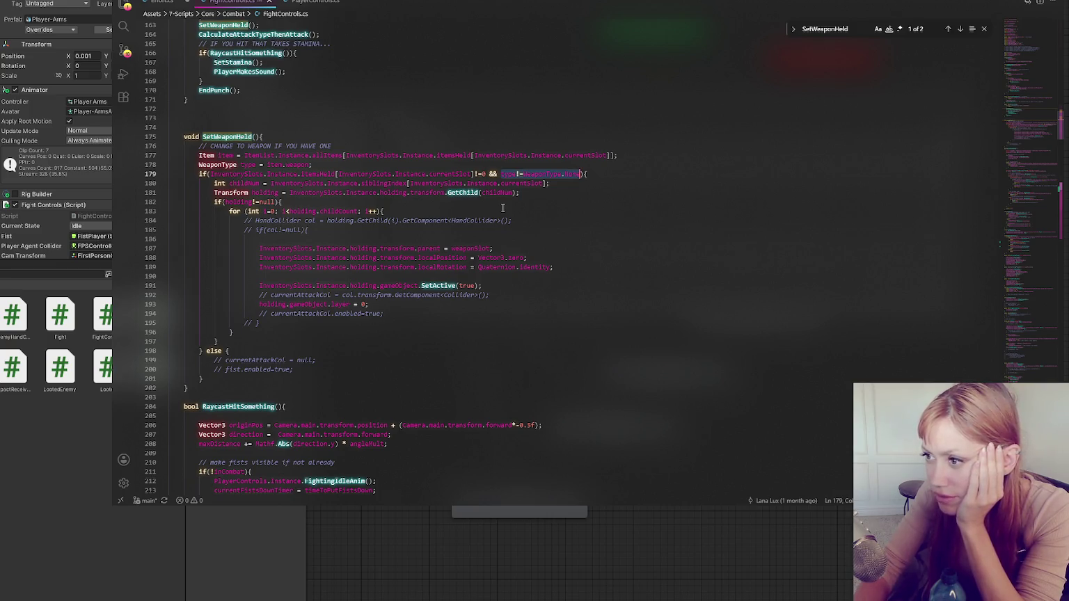
{"action": "left_click", "coordinate": [491, 168]}
{"action": "left_click", "coordinate": [522, 174]}
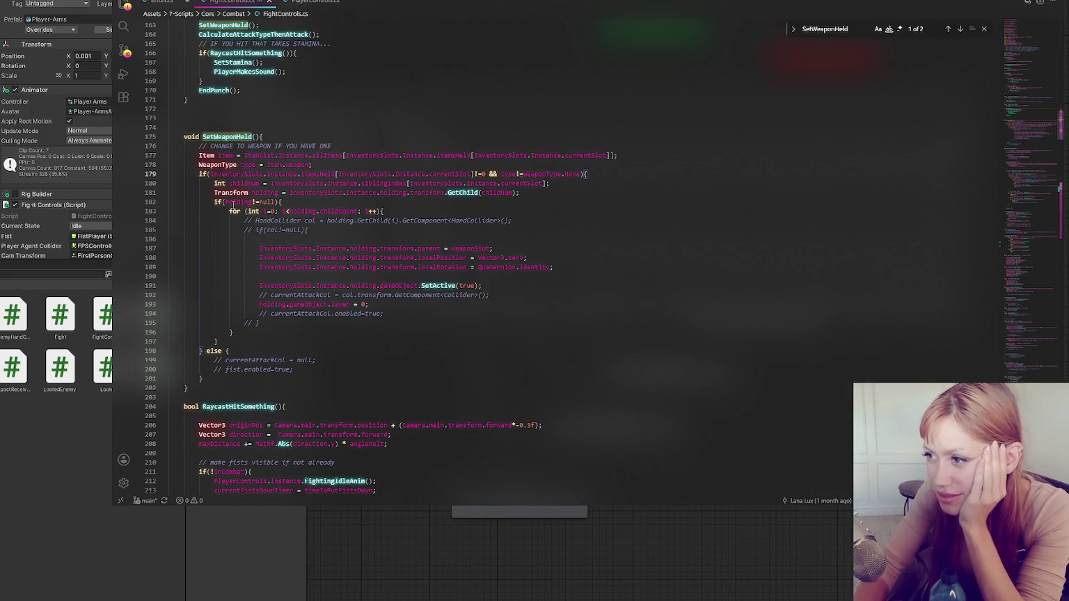